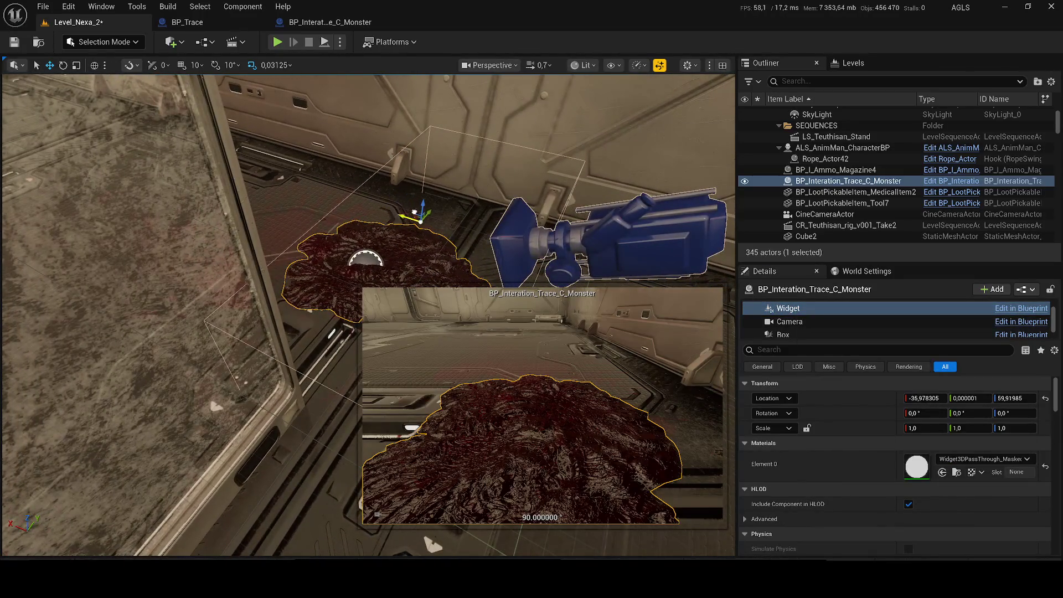
- Save the level with Ctrl+S and close the BP_Trace blueprint
key(ctrl+s)
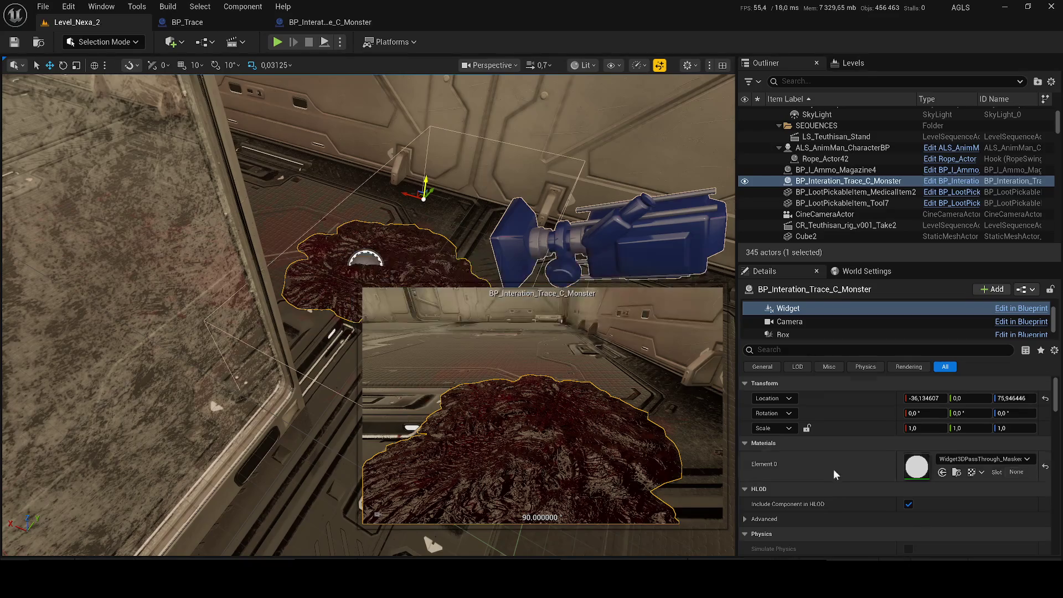
scroll(832, 469, down, 5)
click(227, 22)
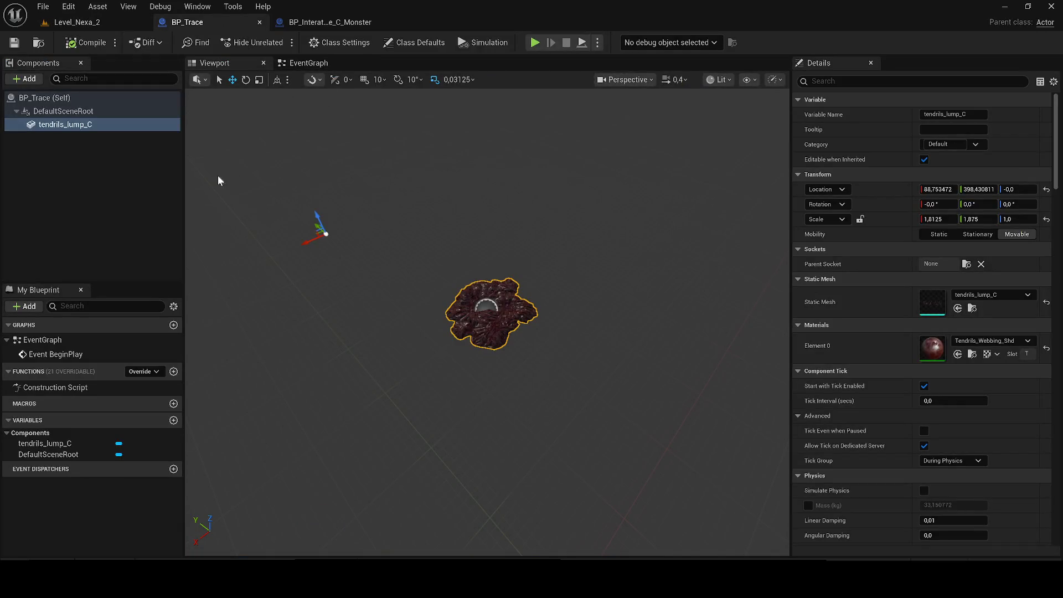
click(260, 22)
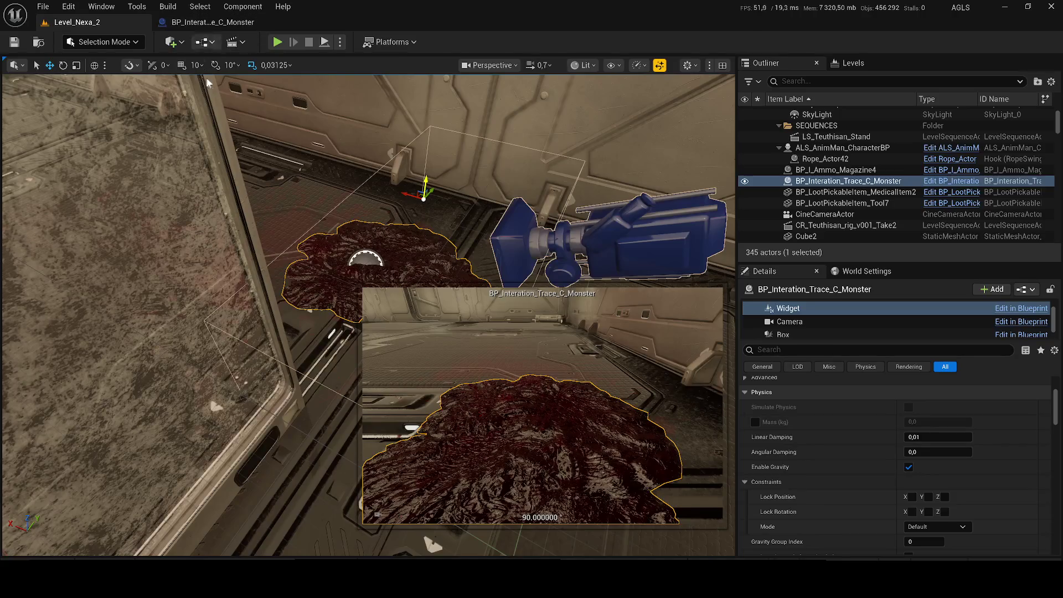
click(207, 7)
- In the monster interaction trace blueprint, inspect the Camera and Widget component settings
click(183, 23)
click(44, 138)
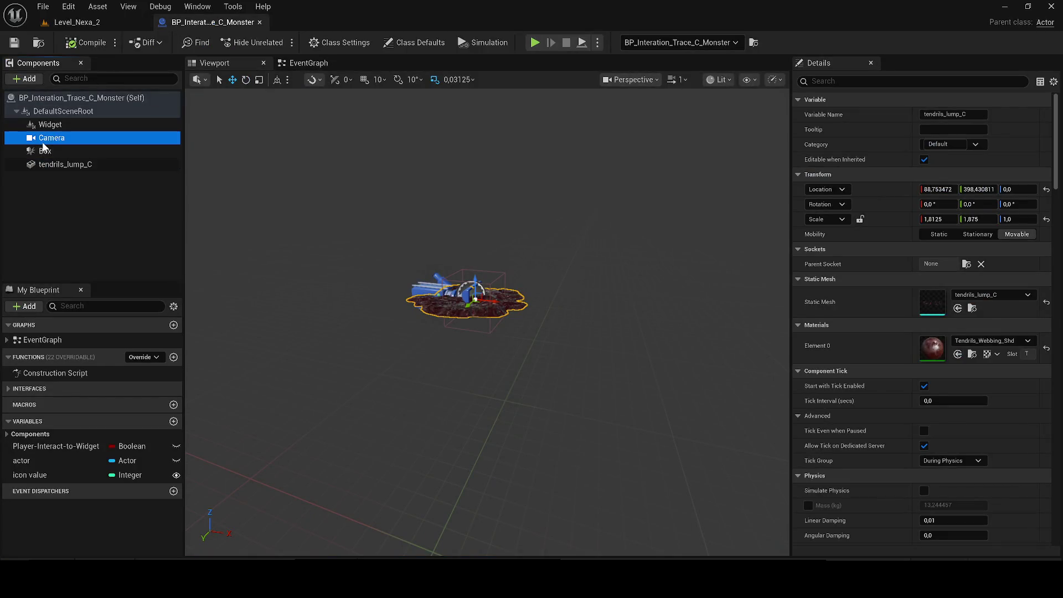
click(50, 124)
drag(707, 249, 720, 255)
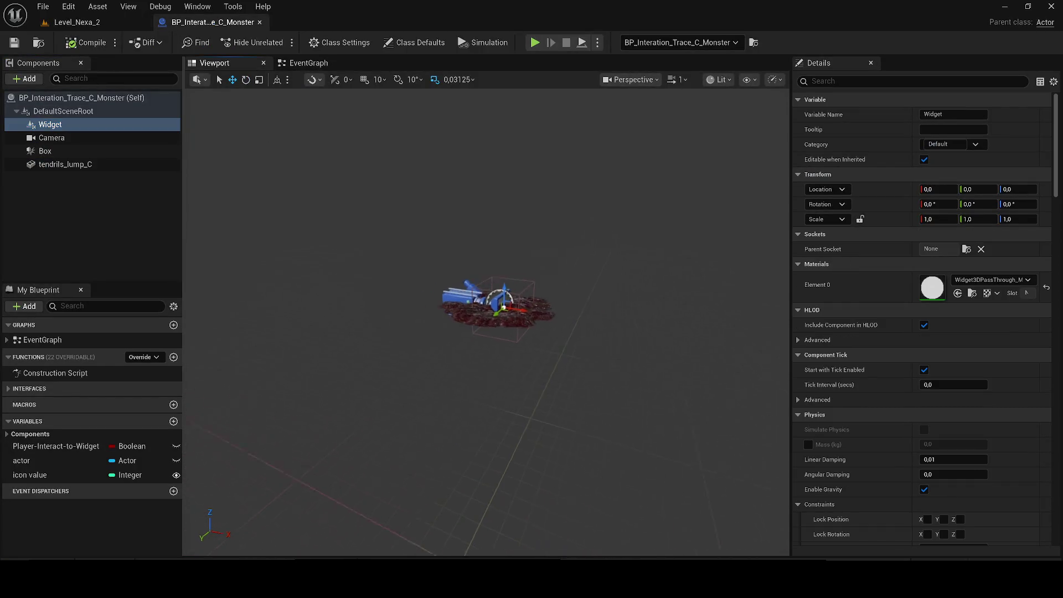
scroll(1061, 285, down, 15)
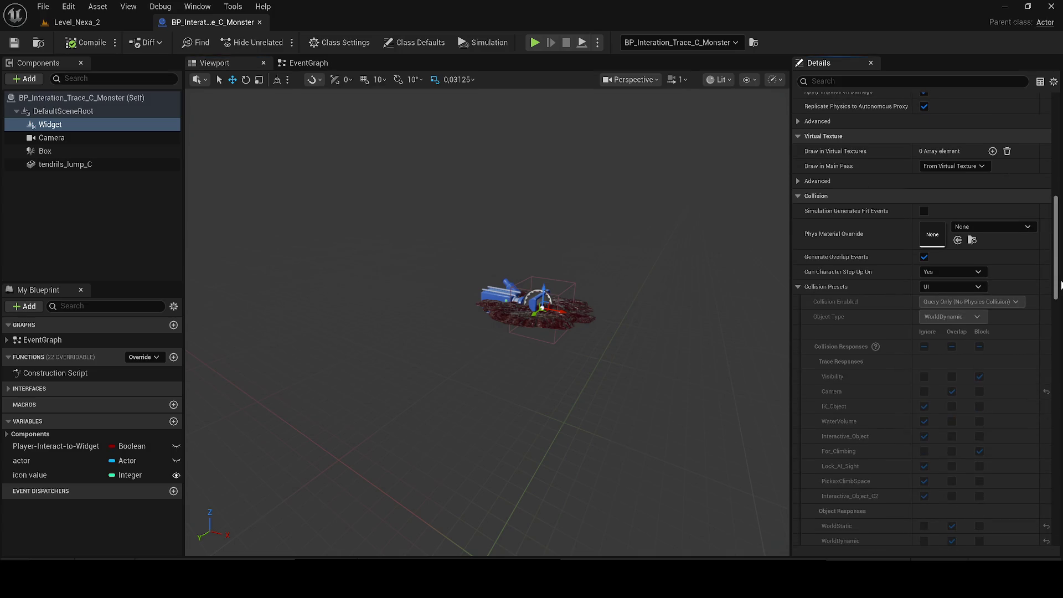
drag(1050, 279, 1050, 370)
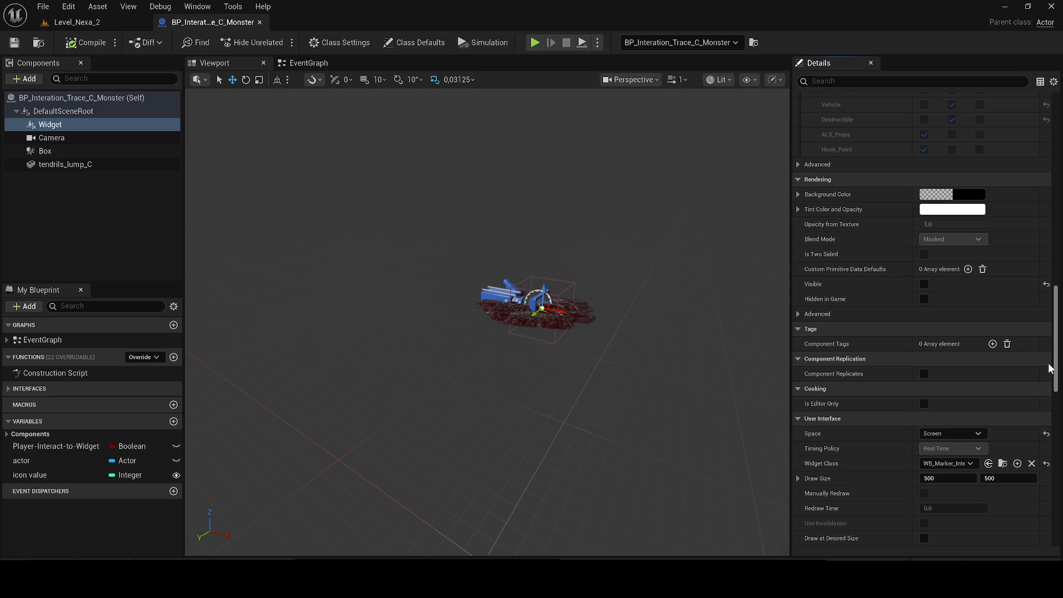
- Browse to the Widget's class asset and open the WB_Marker_Interation widget blueprint
click(1003, 463)
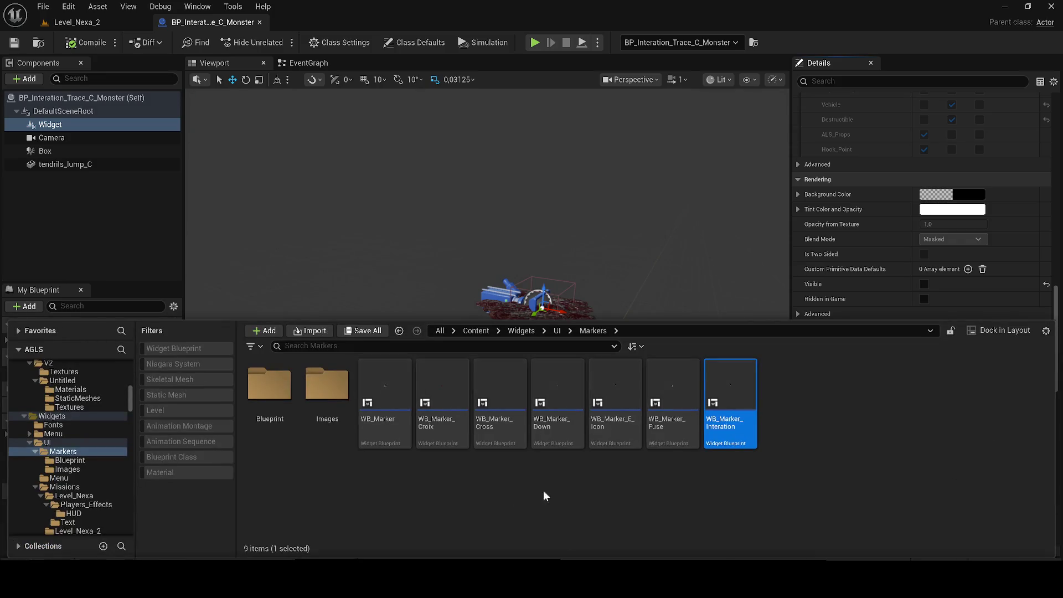
double_click(724, 439)
scroll(483, 320, up, 10)
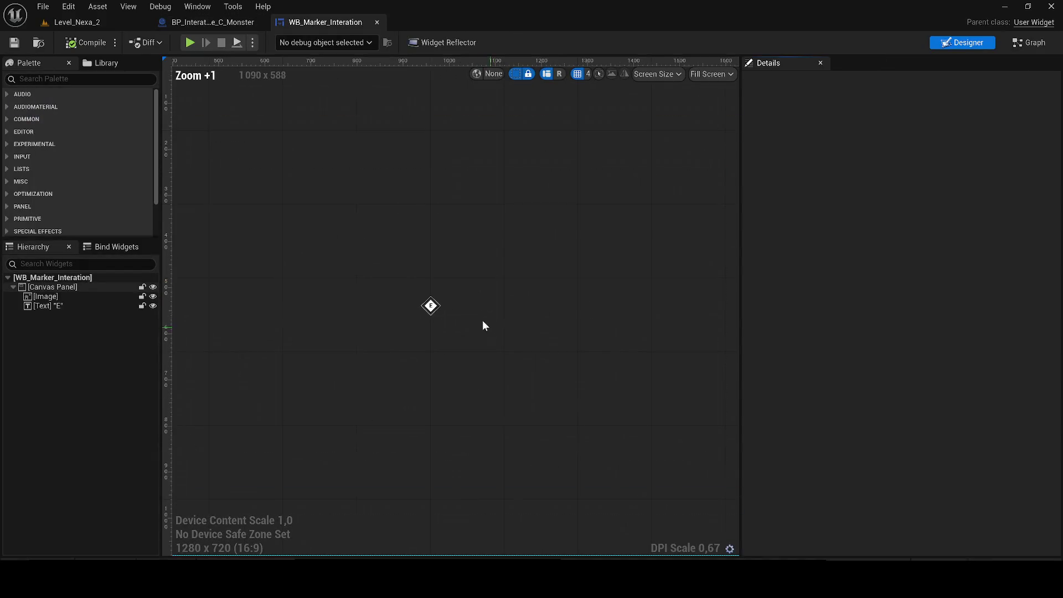
scroll(413, 305, up, 1)
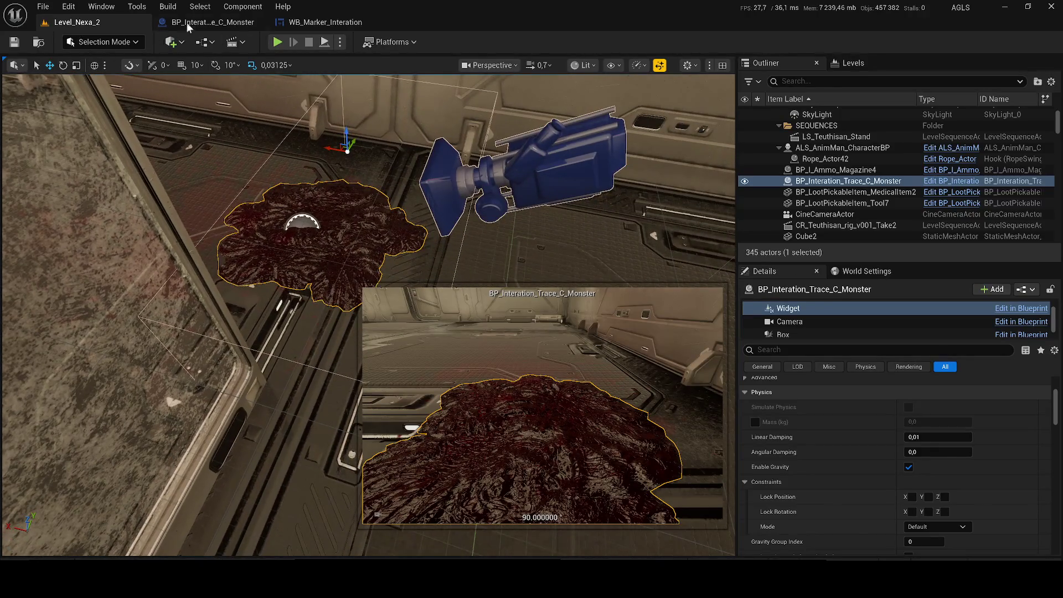
- Bring up the EventGraph of the monster interaction trace blueprint
click(187, 22)
click(285, 67)
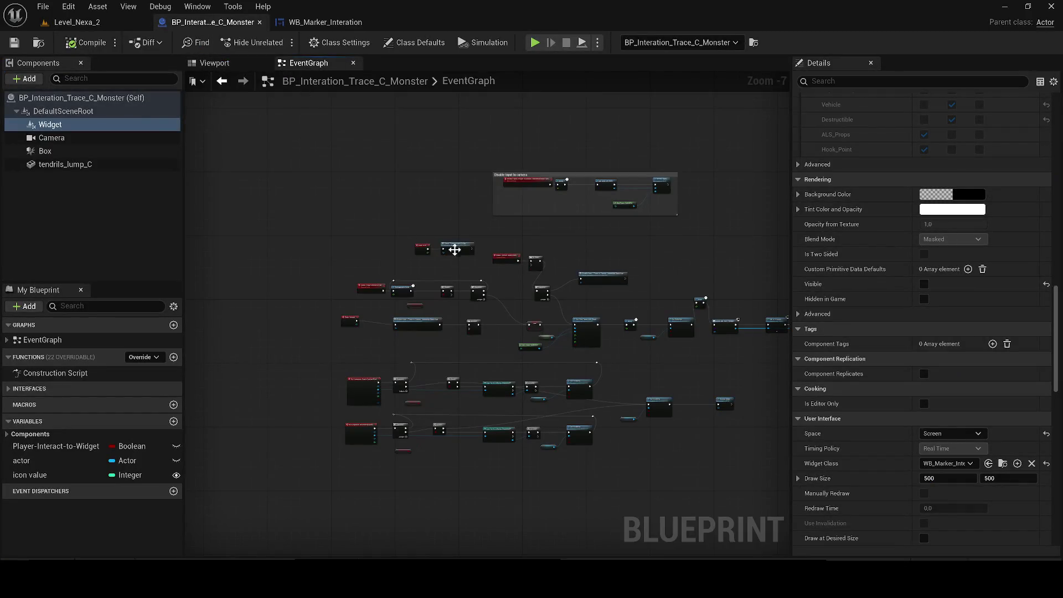
scroll(485, 279, up, 5)
scroll(513, 241, down, 3)
scroll(484, 227, down, 1)
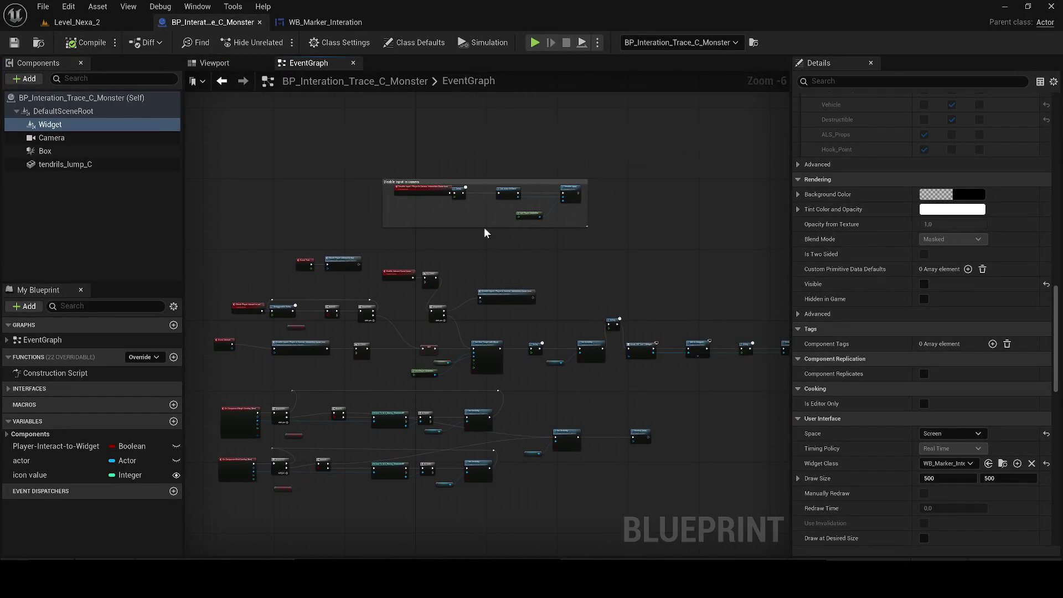
scroll(485, 233, up, 2)
- Pan to the overlap Branch and Cast nodes and drag a new wire from Other Actor
drag(490, 286, 502, 255)
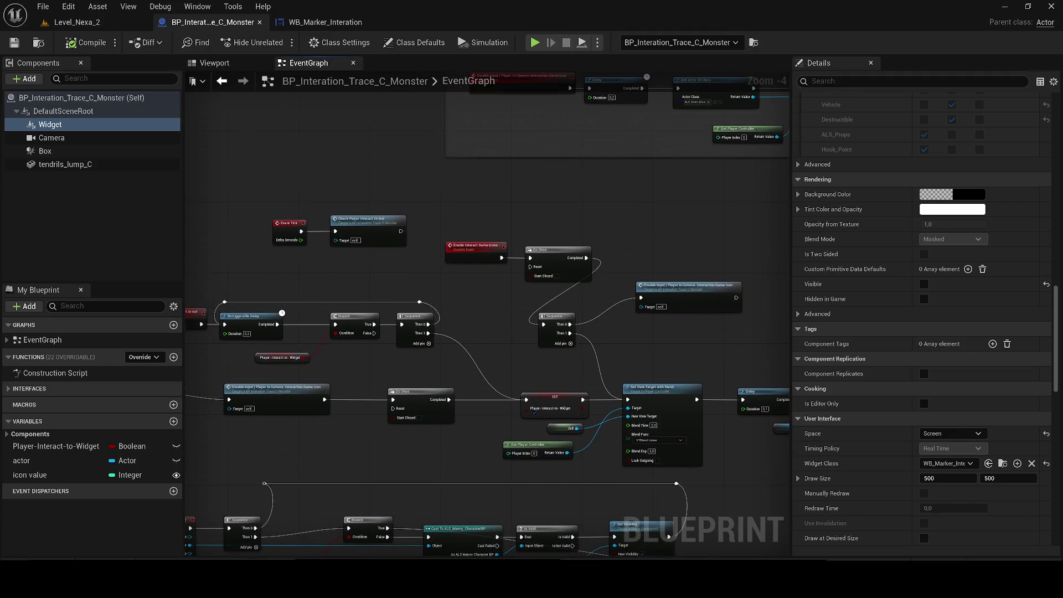
drag(443, 294, 520, 248)
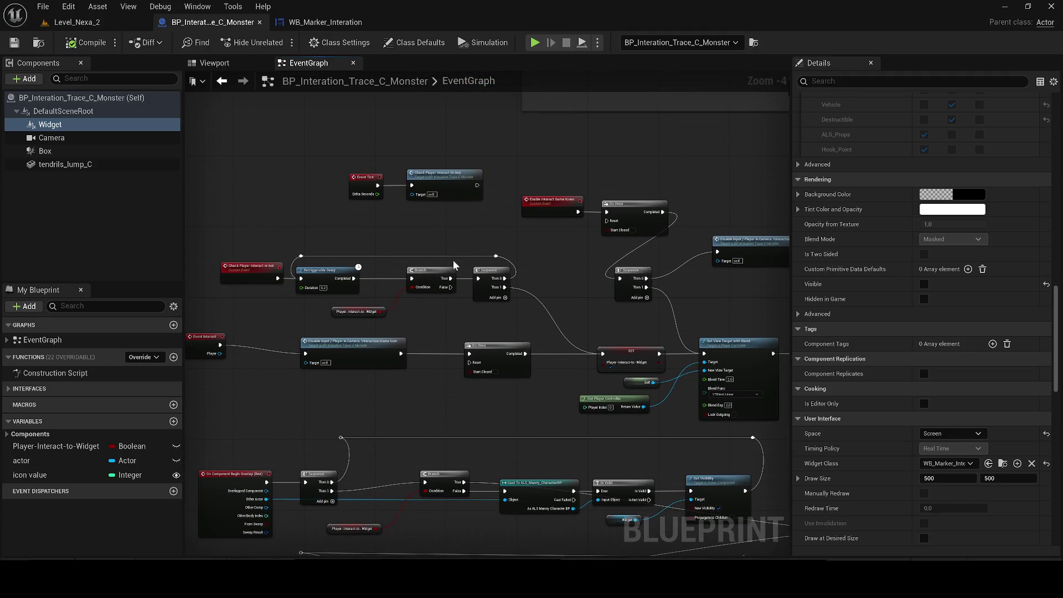
drag(404, 403, 491, 301)
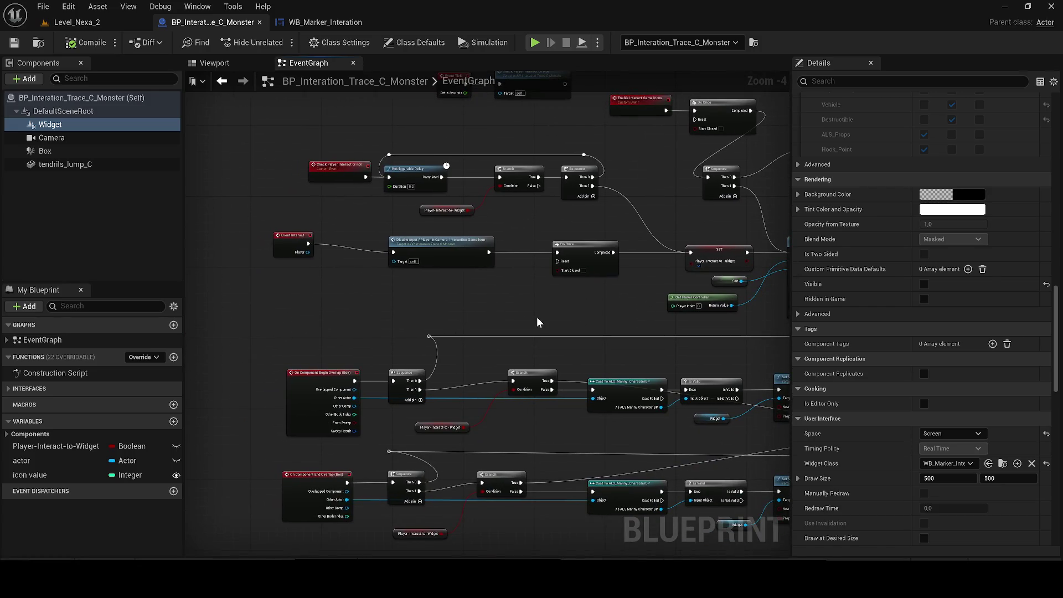
scroll(544, 373, up, 1)
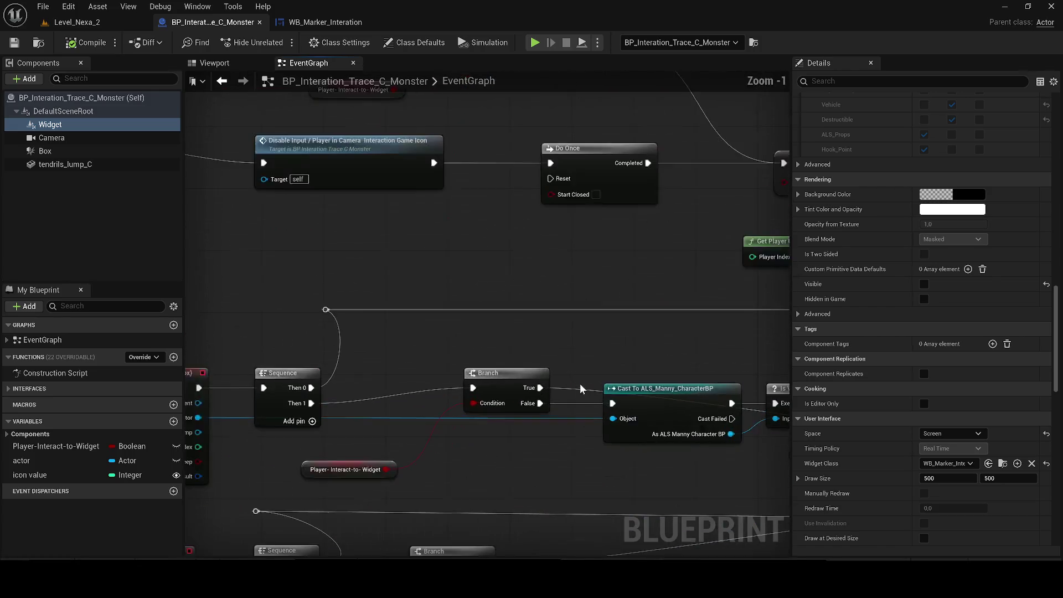
drag(580, 383, 402, 321)
scroll(343, 321, up, 1)
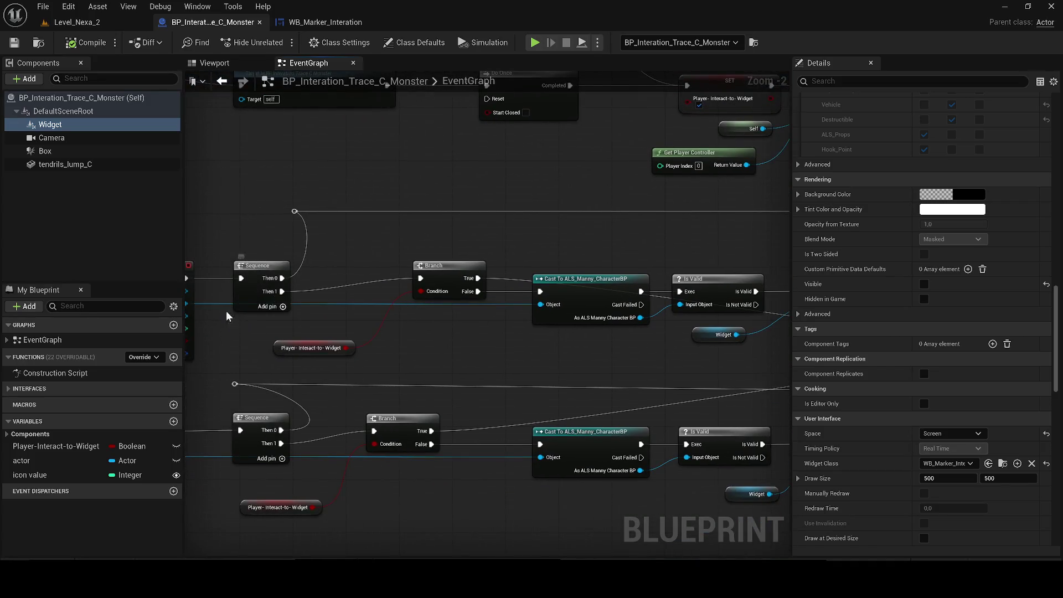
mouse_move(226, 311)
mouse_down()
mouse_move(275, 303)
mouse_move(522, 356)
mouse_move(574, 340)
mouse_up()
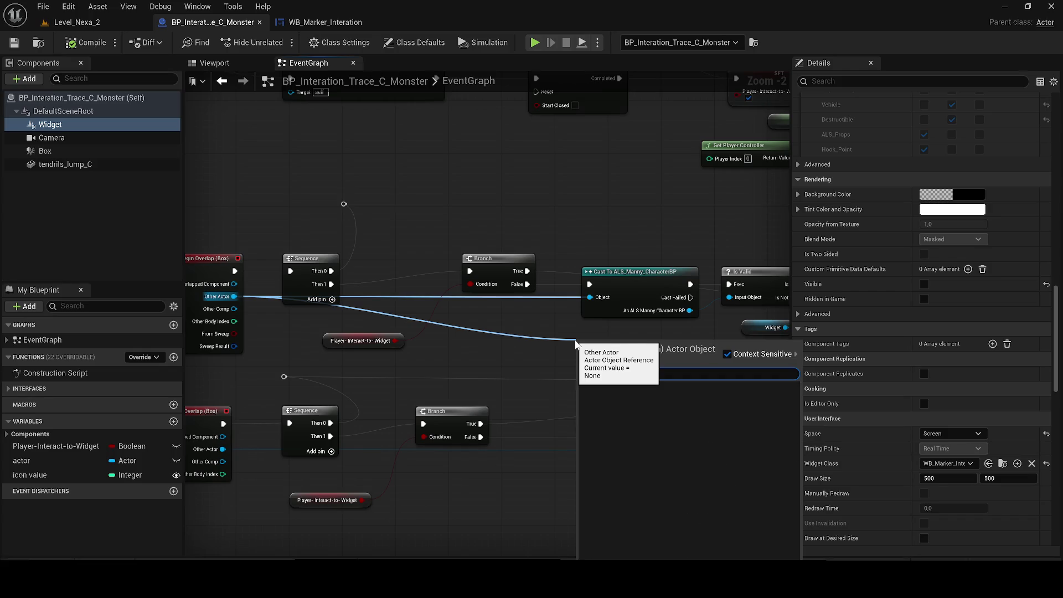
- Replace the Begin Overlap Manny cast with Cast To ALS_AnimMan_CharacterBP, wired to Branch False and Is Valid
text(Man)
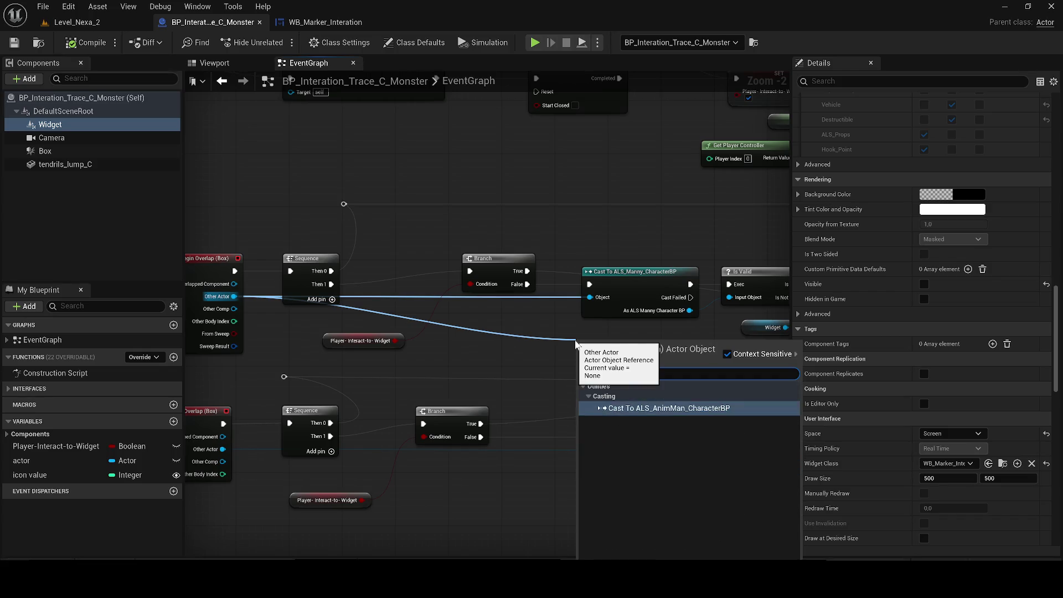
key(Return)
scroll(487, 402, up, 1)
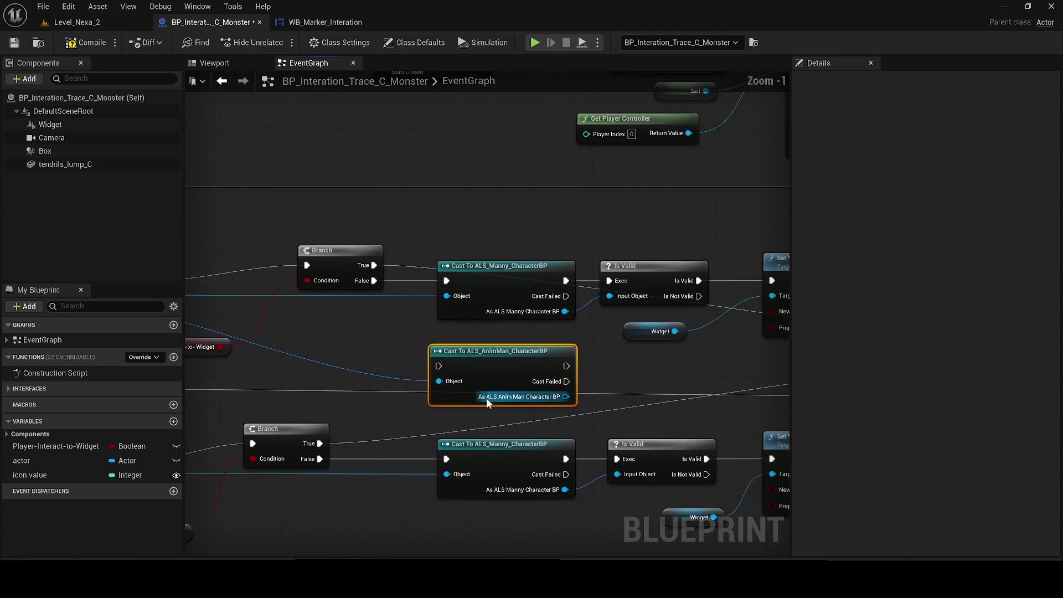
mouse_move(523, 296)
mouse_down()
mouse_move(465, 217)
mouse_move(446, 226)
mouse_up()
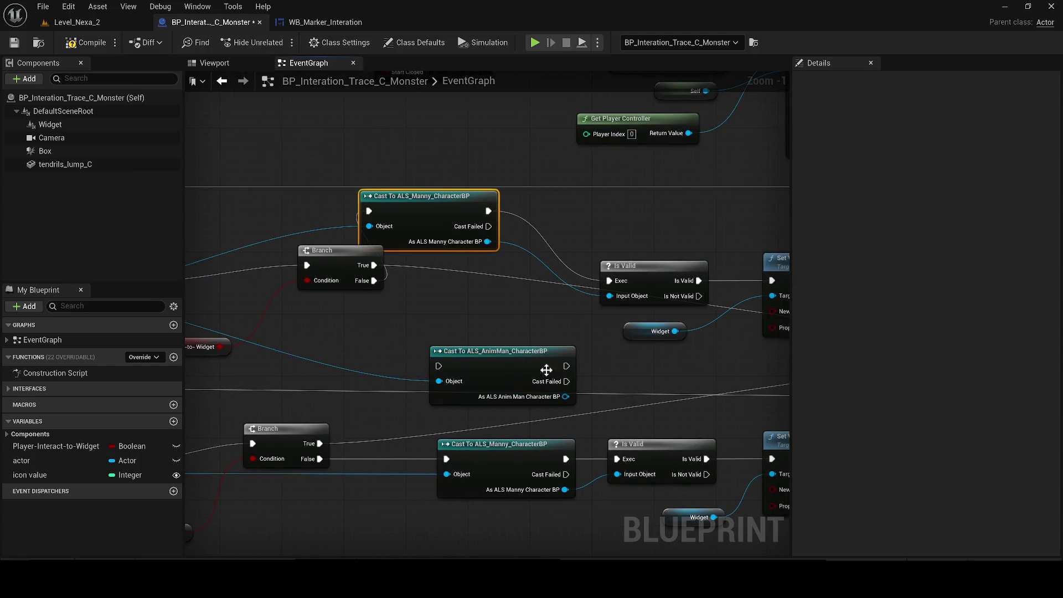
mouse_move(567, 397)
mouse_down()
mouse_move(620, 296)
mouse_move(610, 296)
mouse_move(603, 360)
mouse_move(564, 367)
mouse_up()
key(Delete)
drag(474, 367, 473, 305)
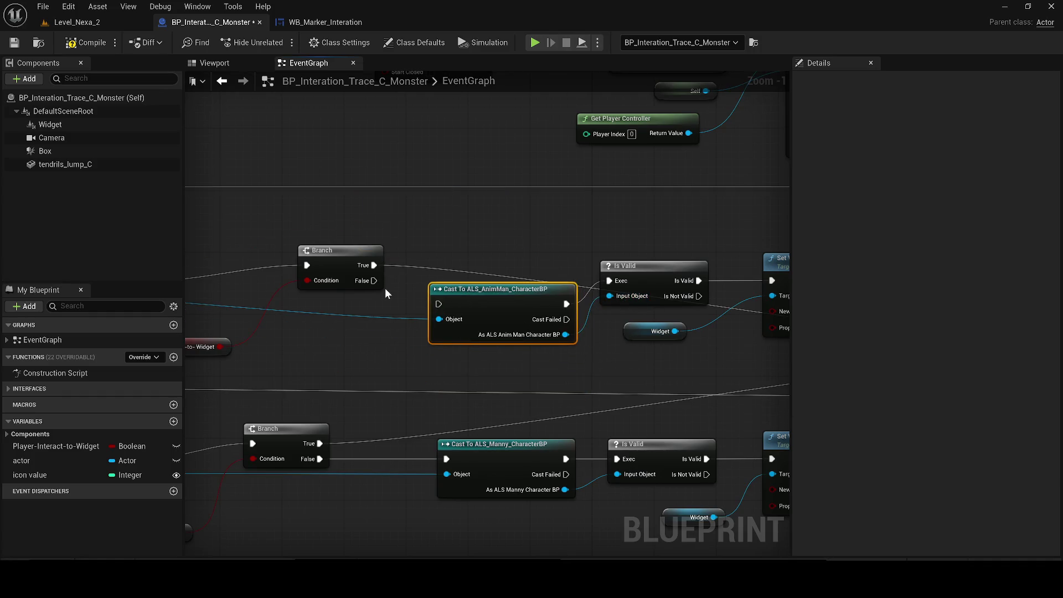
mouse_move(375, 281)
mouse_down()
mouse_move(439, 309)
mouse_move(484, 247)
mouse_up()
- Swap the End Overlap Manny cast for a copied AnimMan cast fed by Other Actor, then save the blueprint
key(ctrl+v)
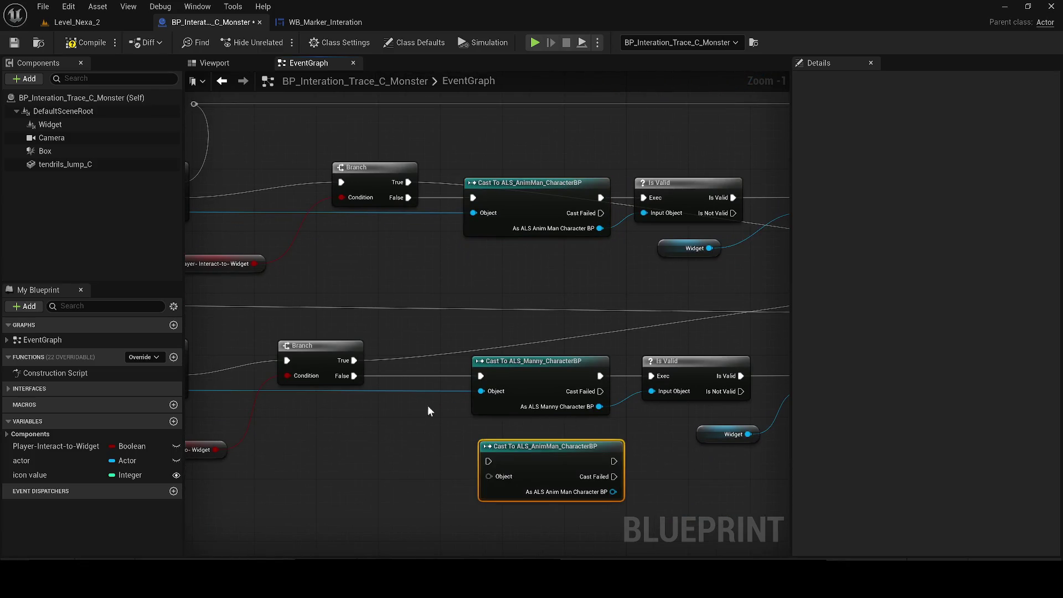
drag(353, 376, 488, 461)
click(526, 365)
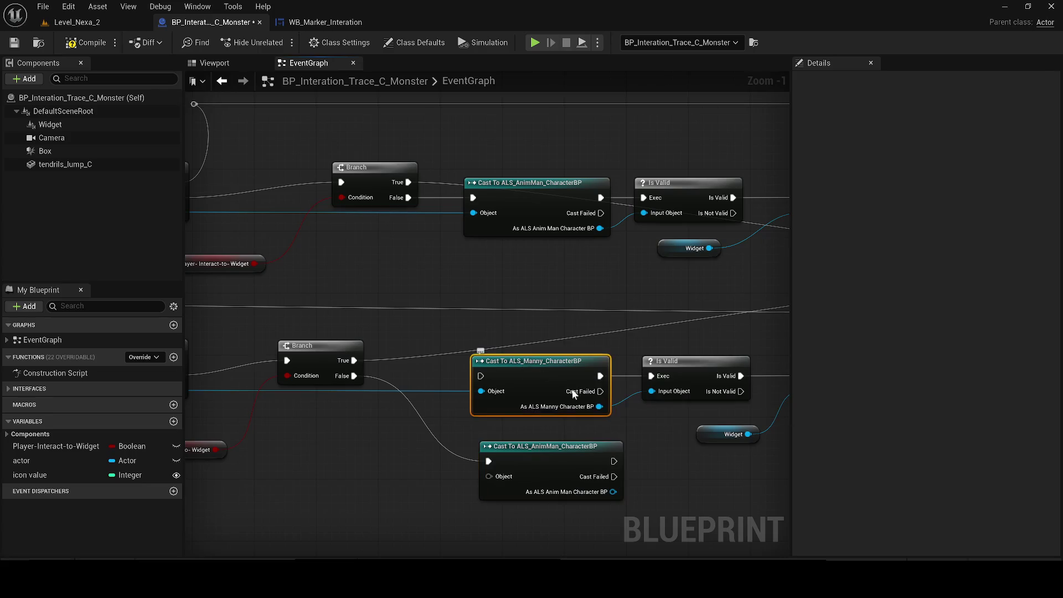
key(Delete)
drag(613, 492, 661, 391)
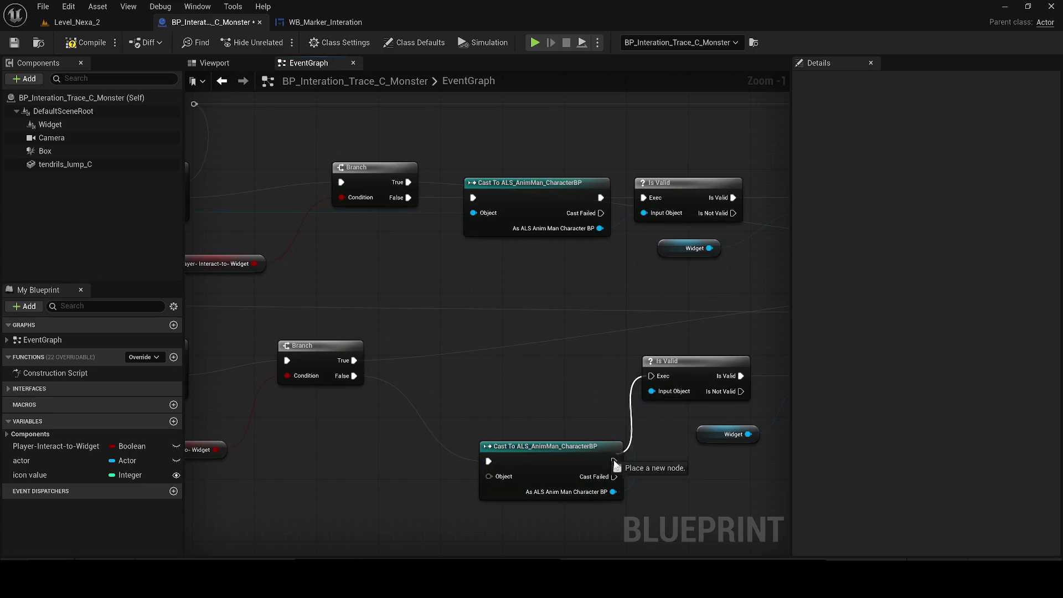
drag(590, 467, 564, 385)
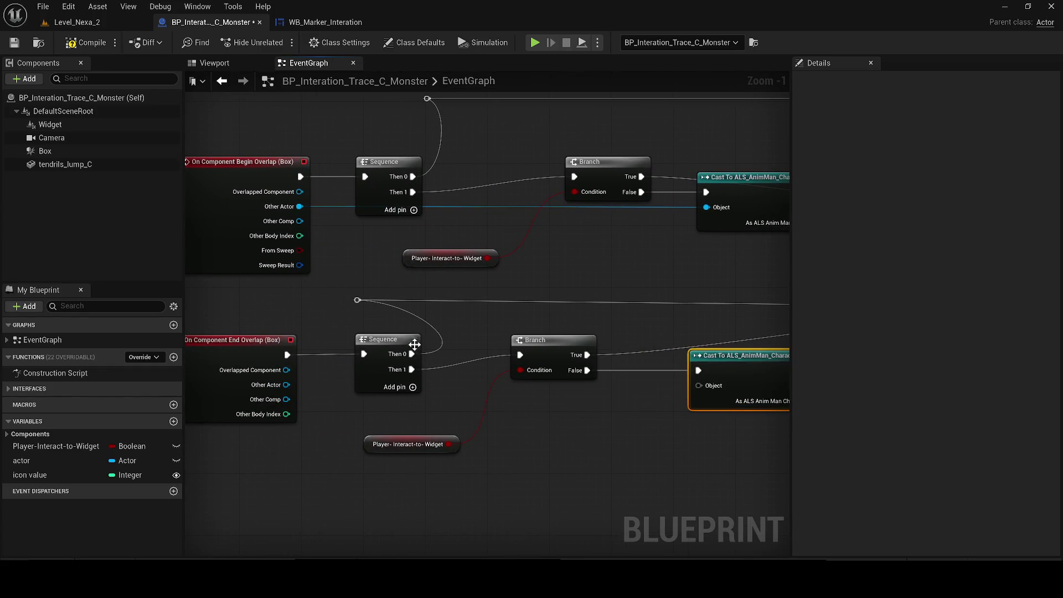
scroll(512, 365, down, 1)
mouse_move(496, 364)
mouse_down()
mouse_move(149, 359)
mouse_move(705, 379)
mouse_move(739, 367)
mouse_up()
scroll(388, 277, down, 2)
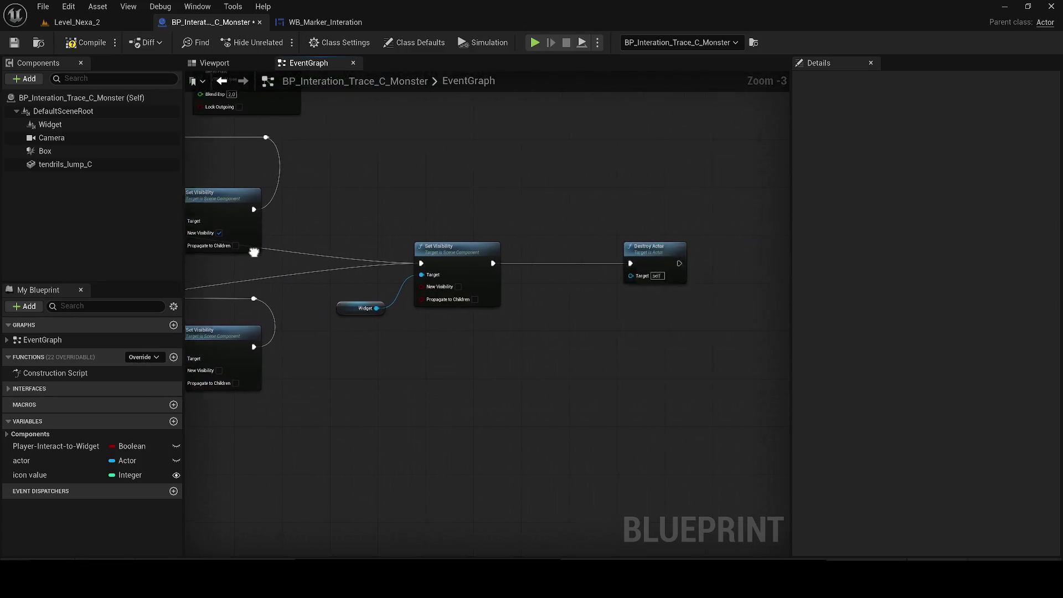
click(15, 43)
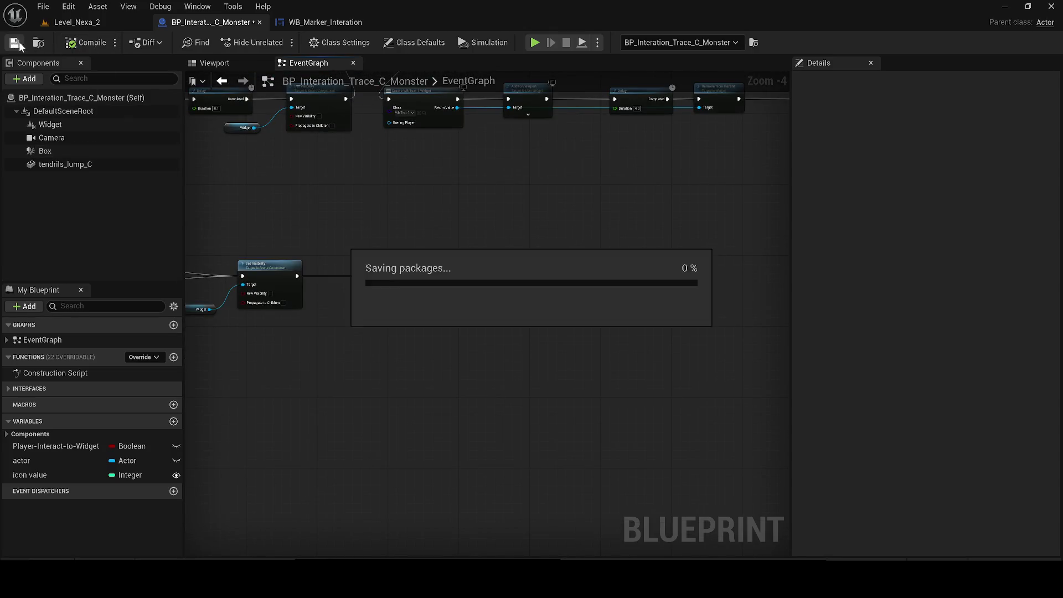
- Playtest Level_Nexa_2, walking the character forward into the red-lit corridor, then stop with Esc
click(72, 22)
click(277, 42)
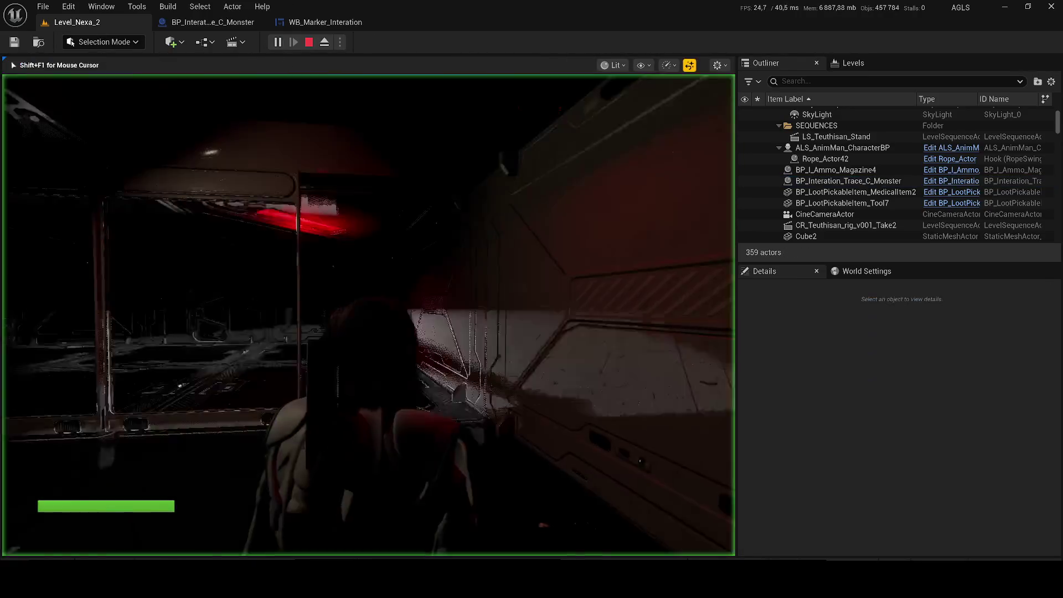
key(w)
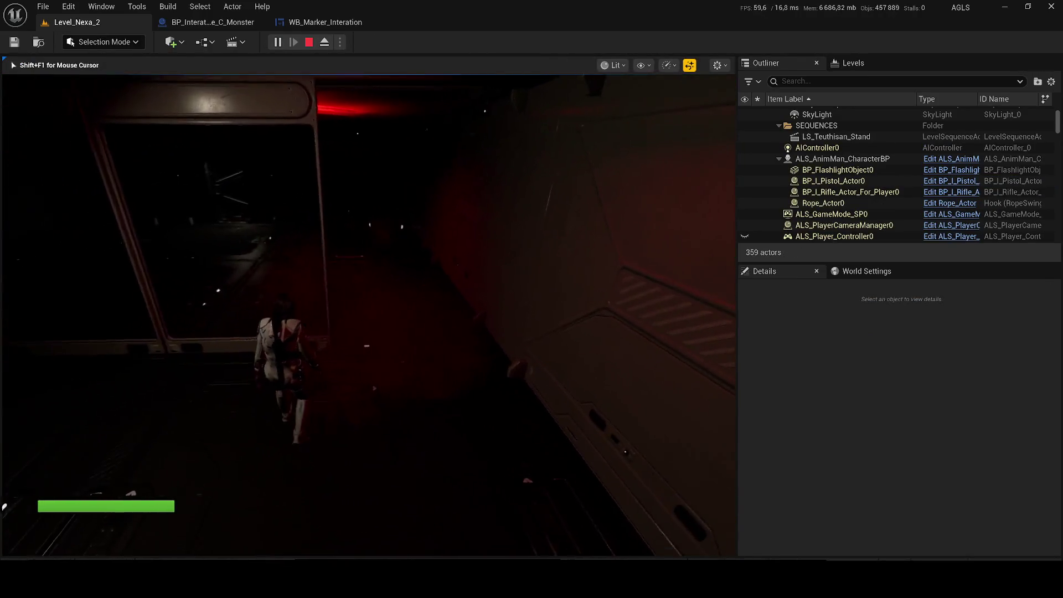
key(w)
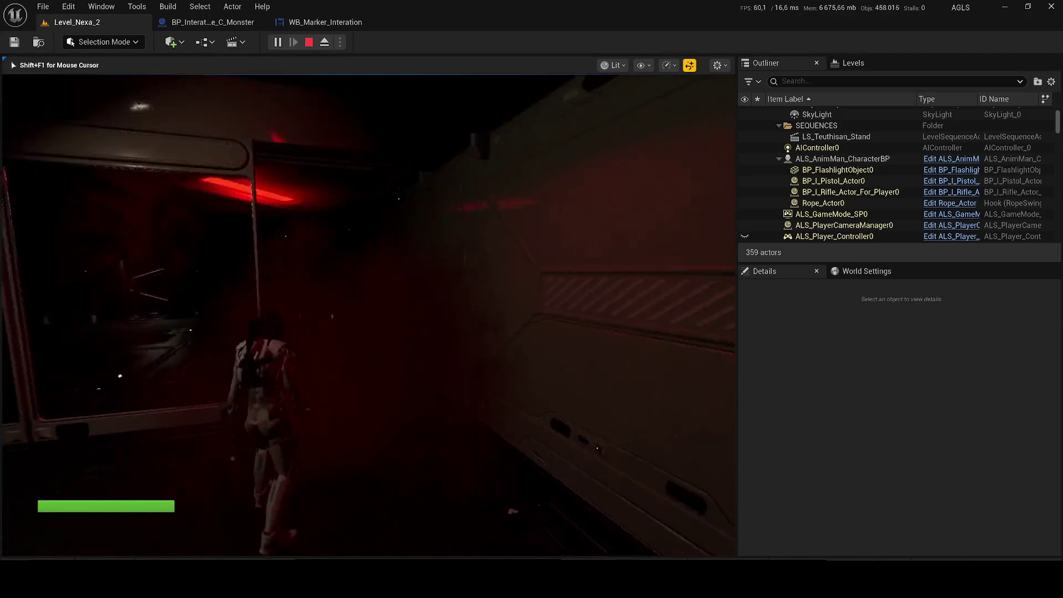
key(w)
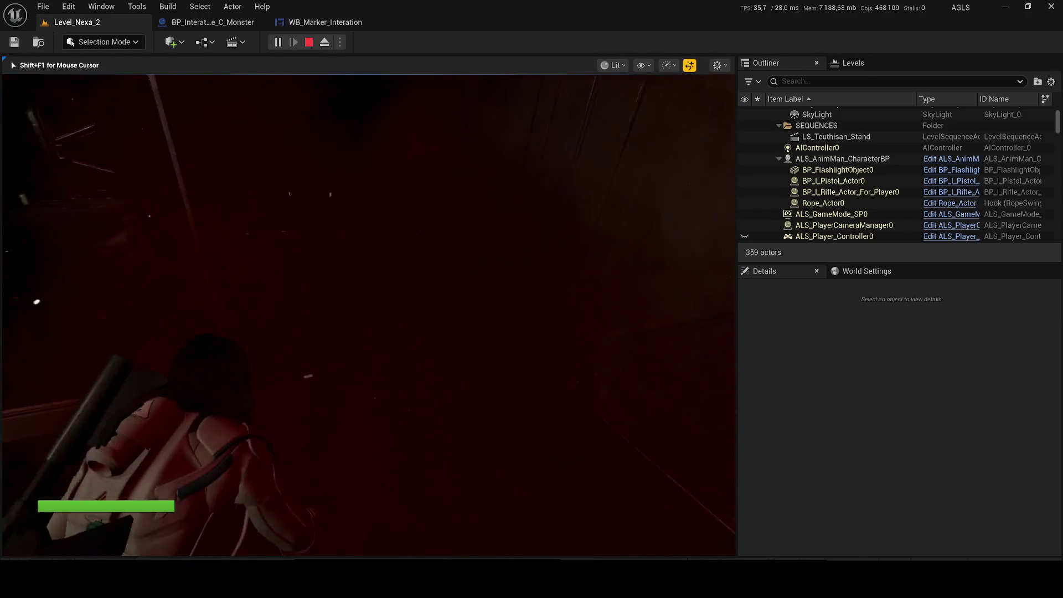
key(w)
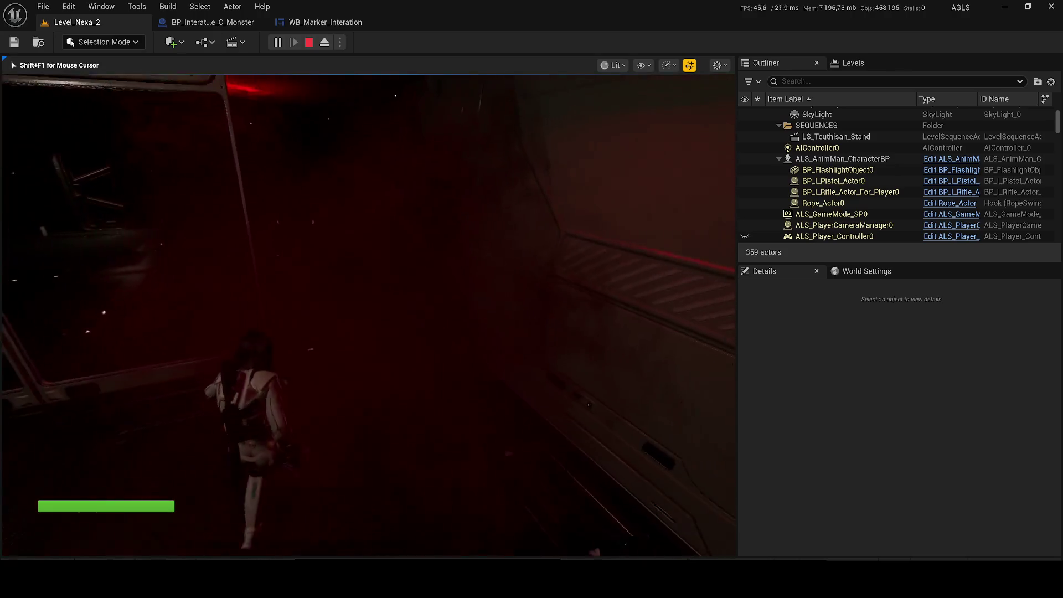
key(w)
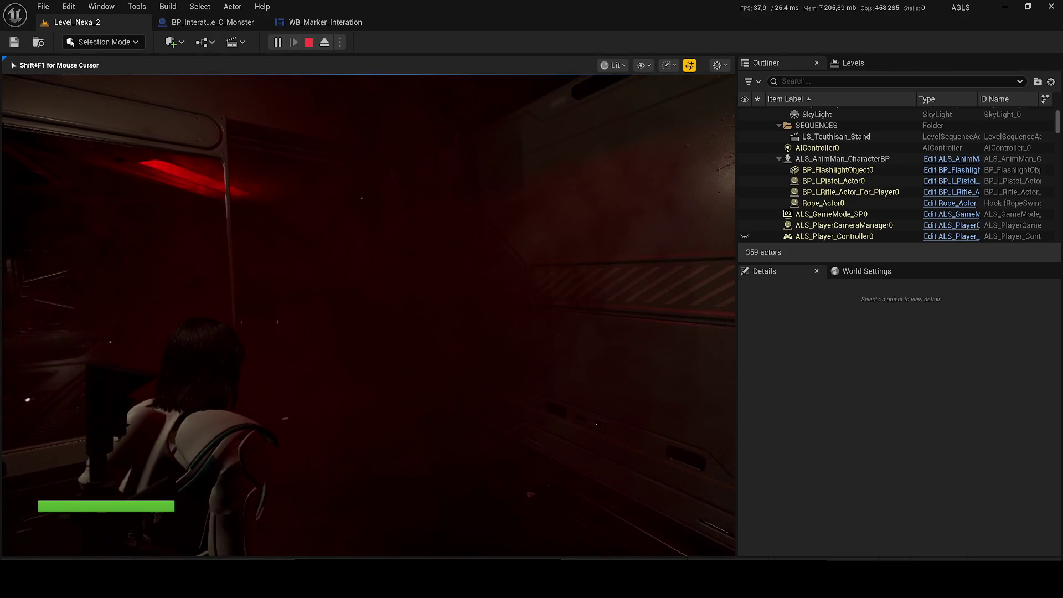
key(Escape)
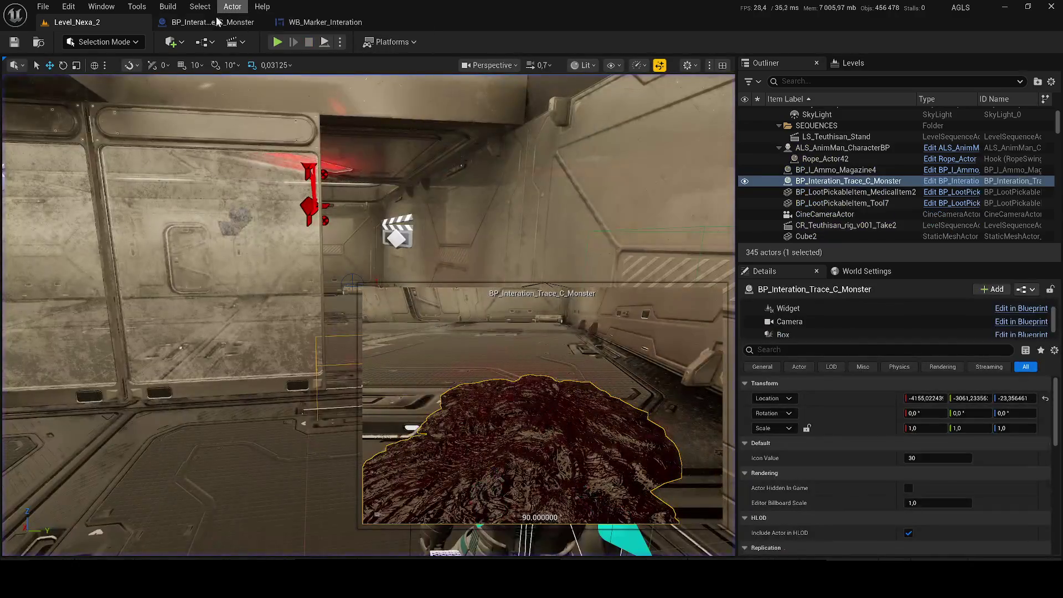
- Open the Level Blueprint from the Blueprints dropdown and close the WB_Marker_Interation editor
click(215, 42)
click(215, 41)
click(215, 42)
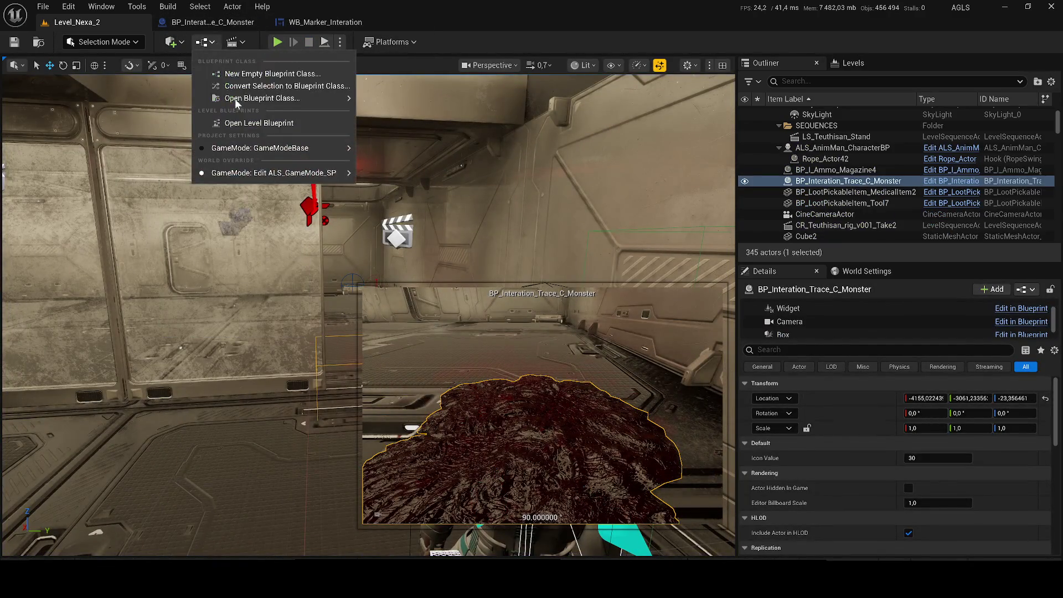
mouse_move(234, 99)
click(239, 121)
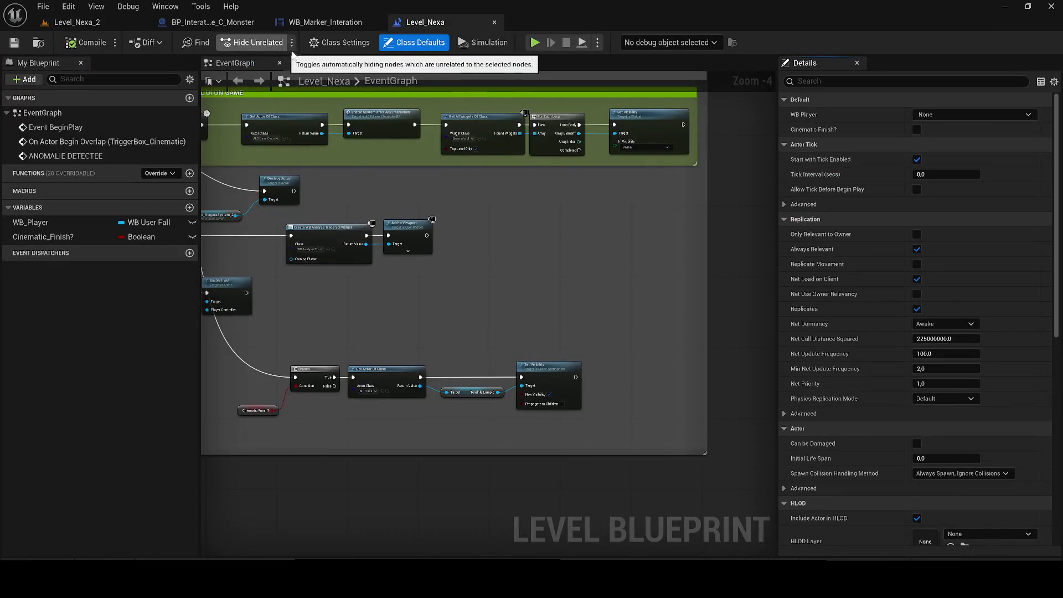
scroll(476, 371, up, 2)
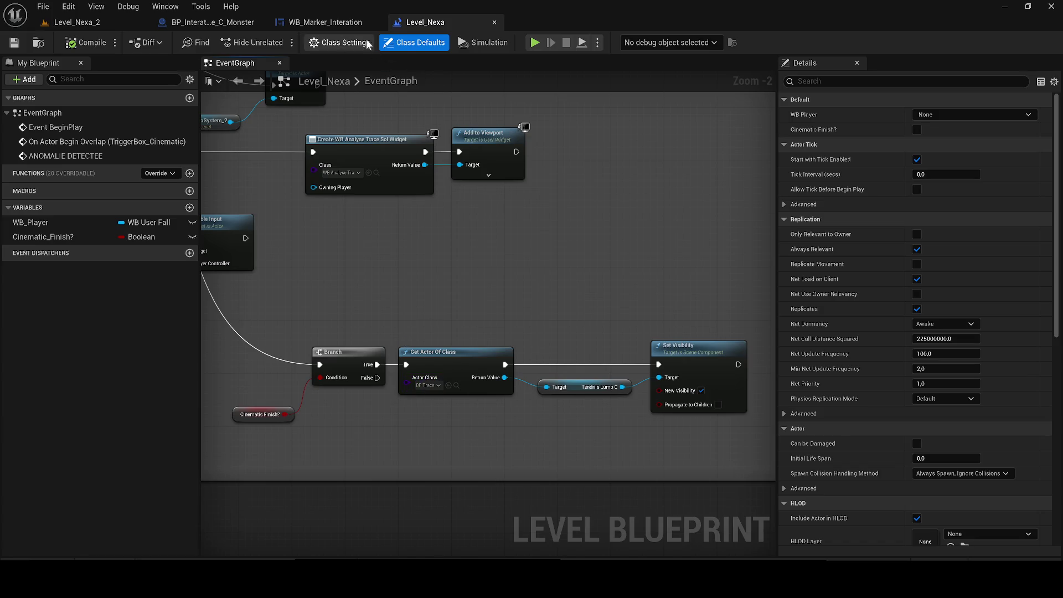
click(377, 22)
- Set Get Actor Of Class's Actor Class to BP_Interation_Trace_C_Monster and compile the Level Blueprint
click(432, 385)
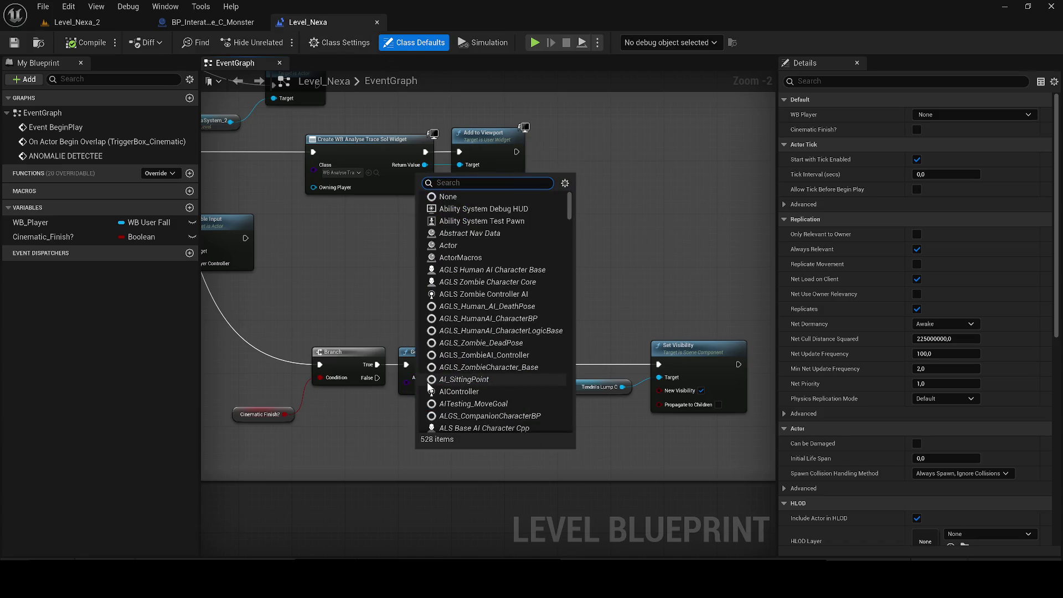
text(interac)
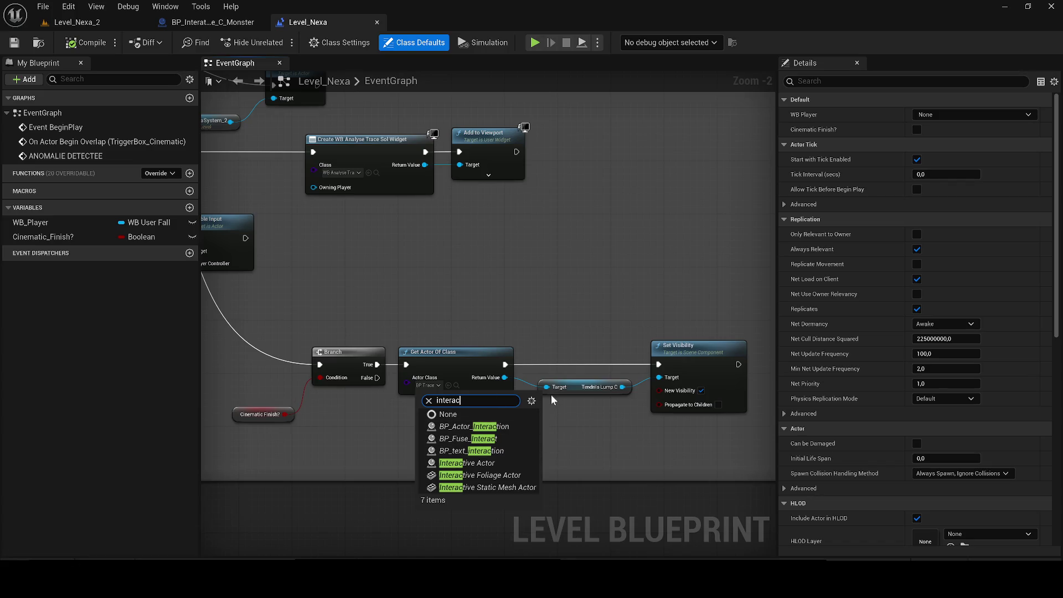
key(ctrl+a)
text(c monster)
click(514, 427)
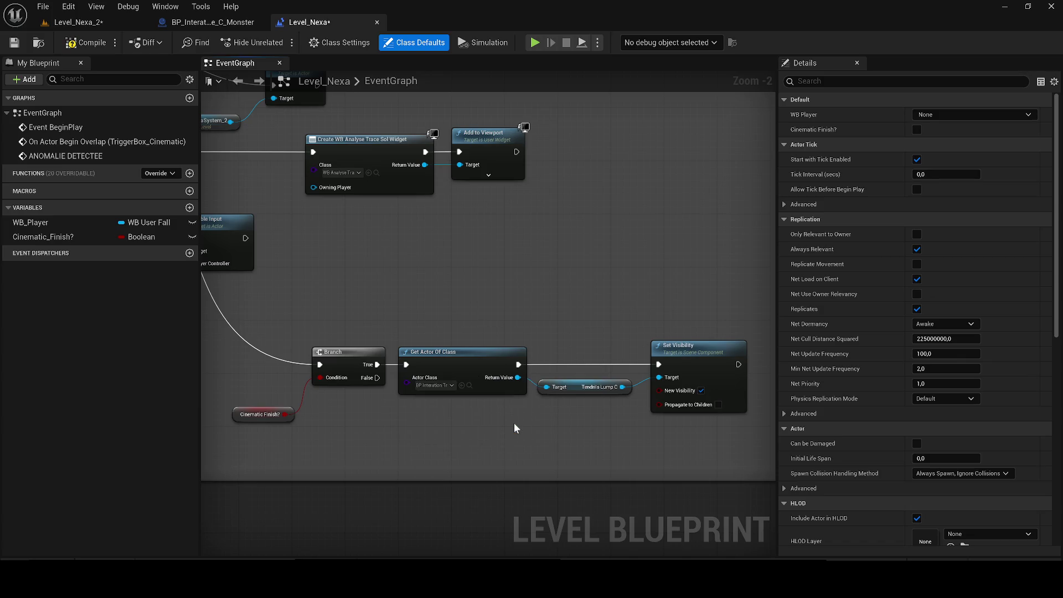
drag(236, 414, 222, 387)
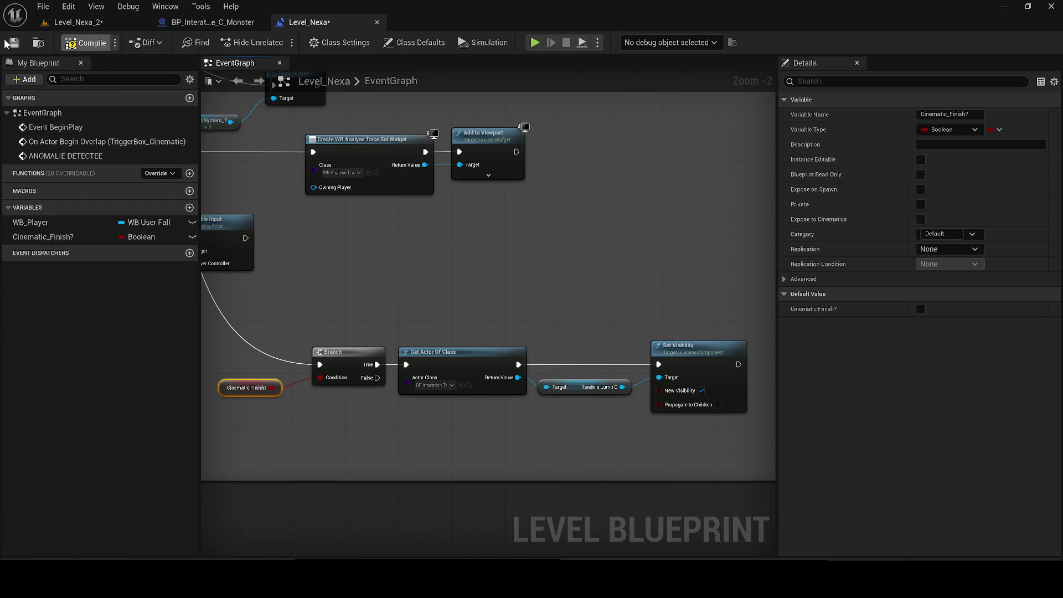
click(8, 42)
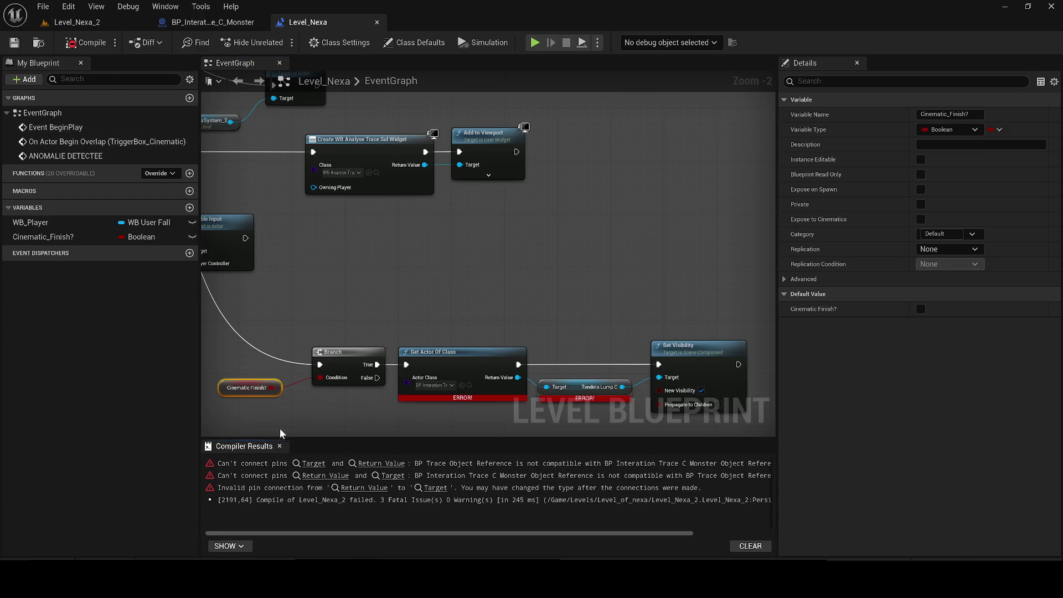
click(280, 445)
- Check the tendrils_lump_C component, re-pick BP_Interation_Trace_C_Monster, and inspect the Tendrils Lump C getter
click(211, 22)
click(66, 164)
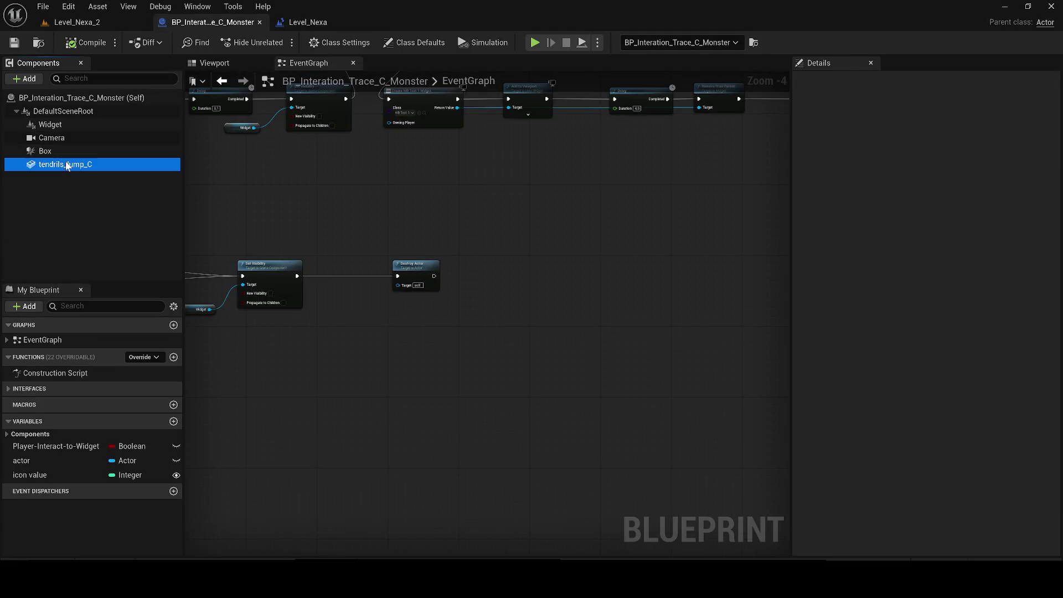
click(308, 23)
right_click(453, 359)
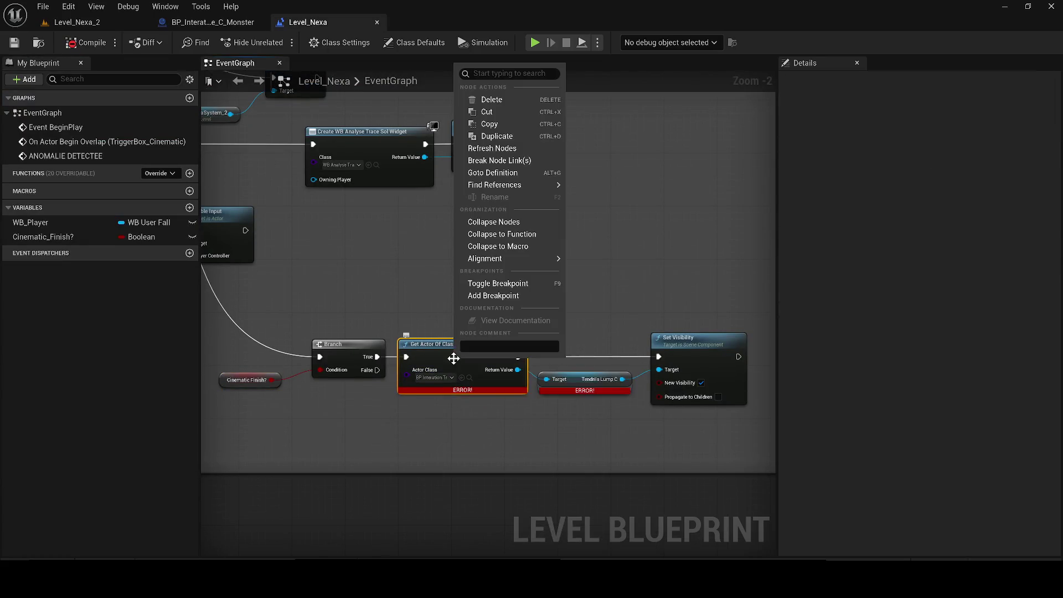
scroll(477, 369, up, 2)
click(437, 380)
text(monst)
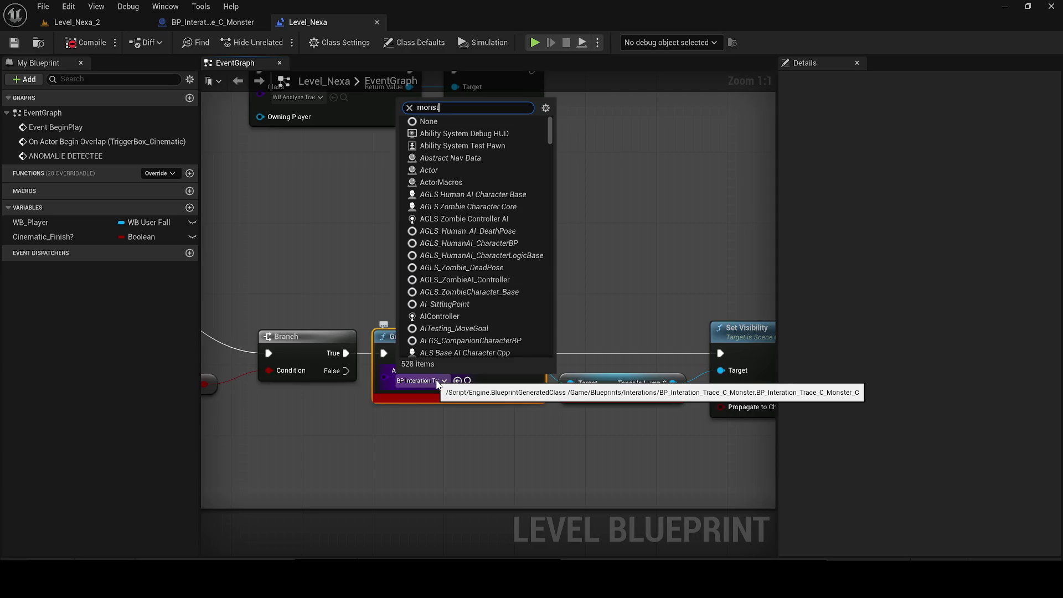
text(er)
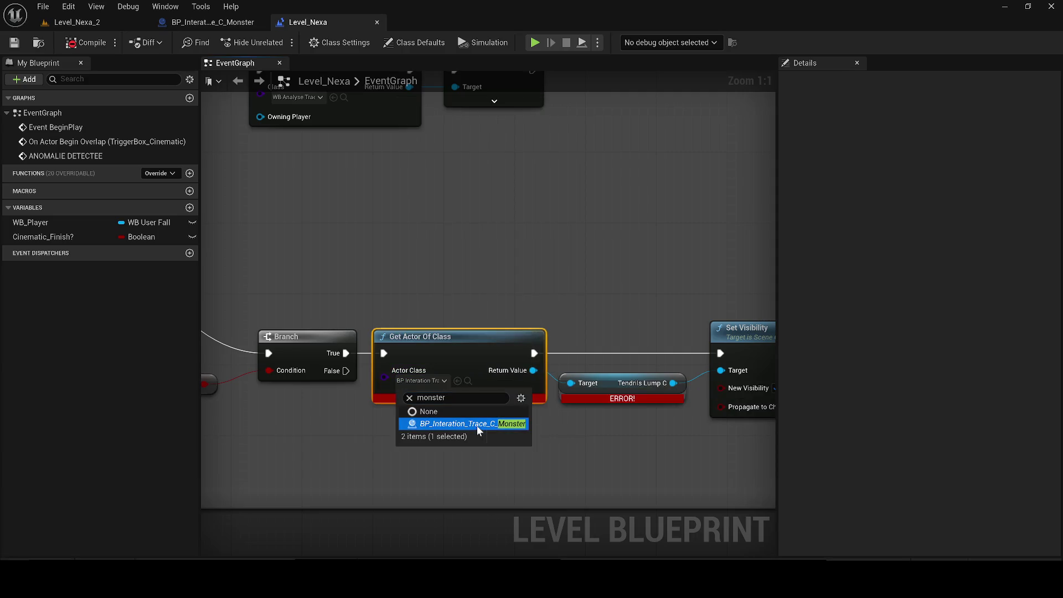
click(481, 426)
right_click(498, 403)
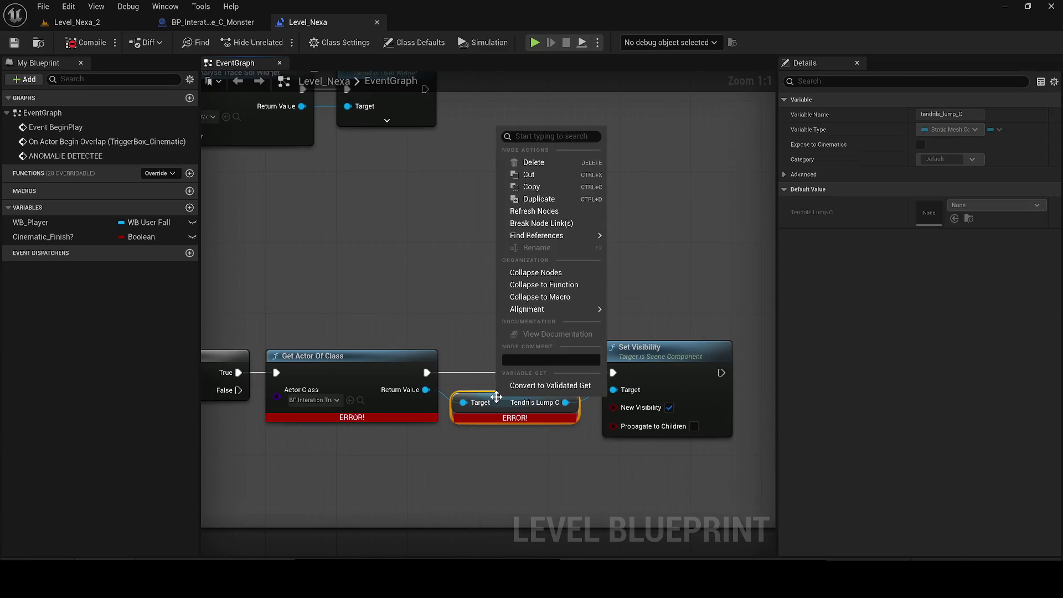
- Delete the broken Tendrils Lump C getter and search Return Value's actions for the copied tendrils_lump_C name
key(Escape)
key(Delete)
drag(426, 390, 477, 404)
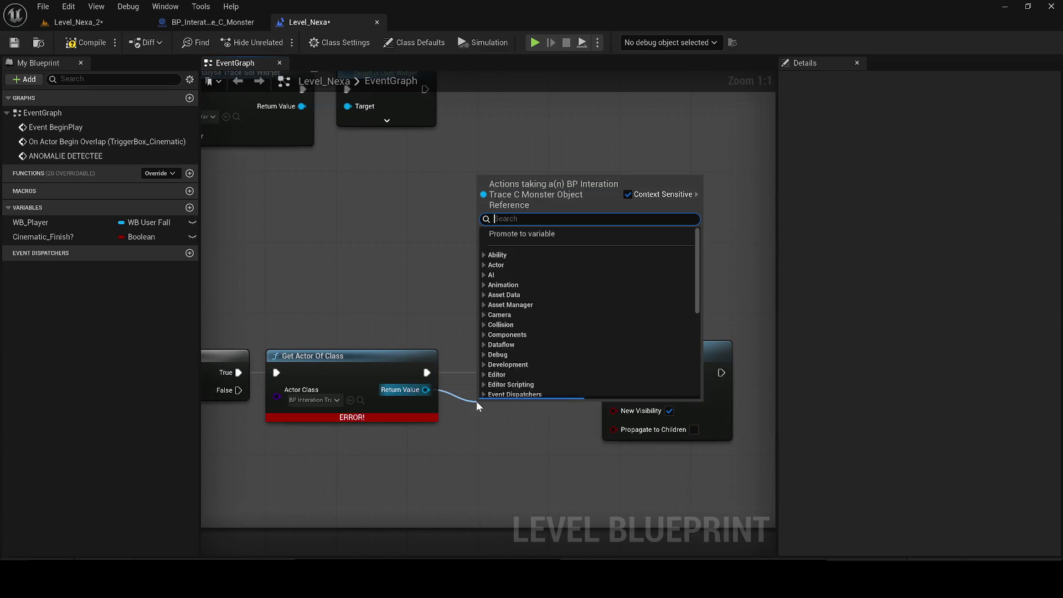
click(213, 23)
click(70, 165)
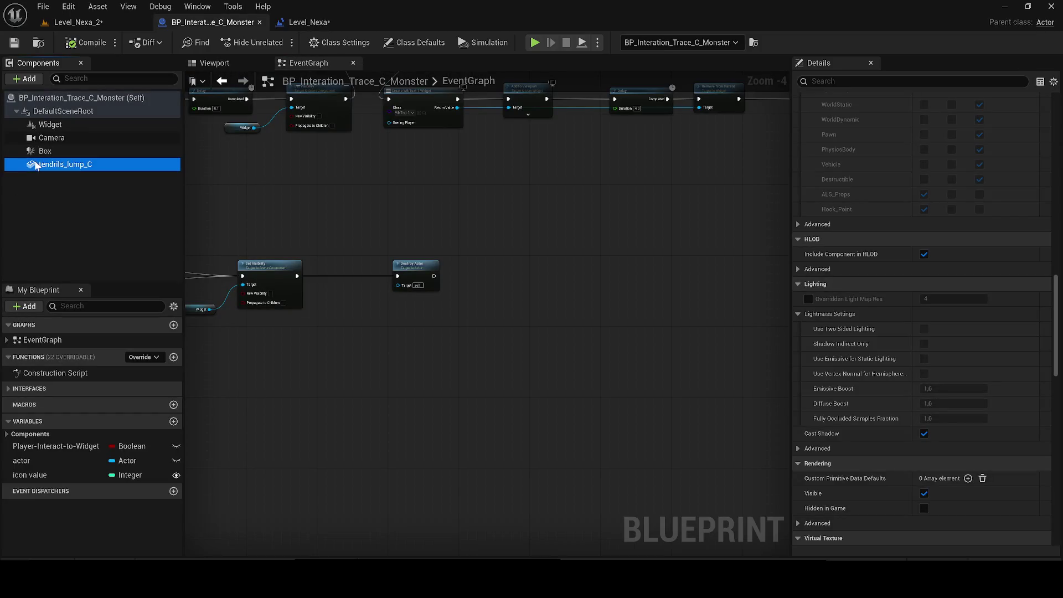
key(F2)
click(309, 22)
drag(426, 389, 473, 413)
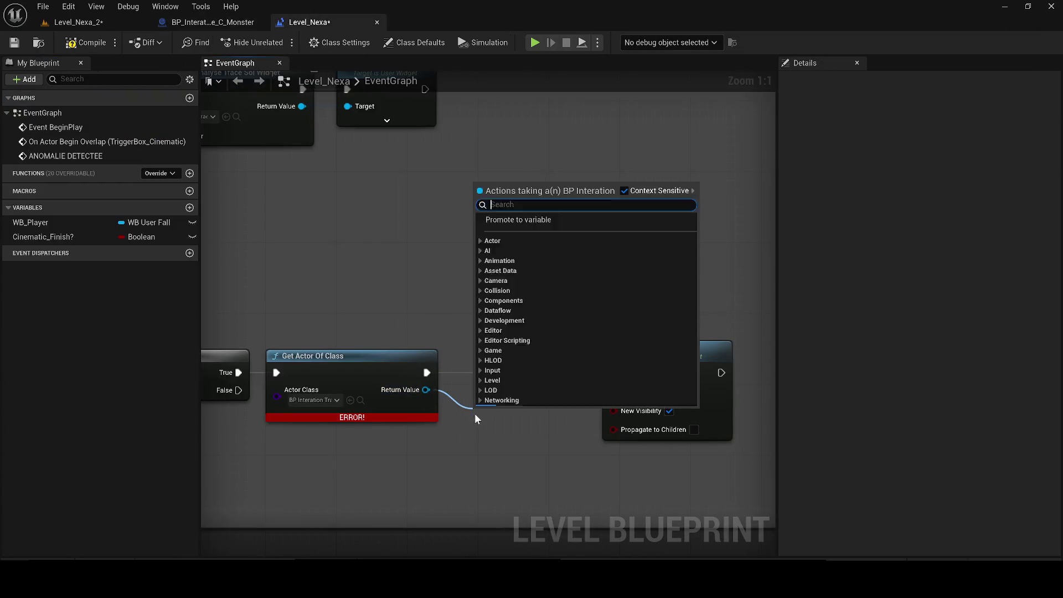
text(tendrils_lump_C)
- Search for 'get tendrils_lump_C', then refresh the Get Actor Of Class node and recompile
scroll(637, 332, down, 3)
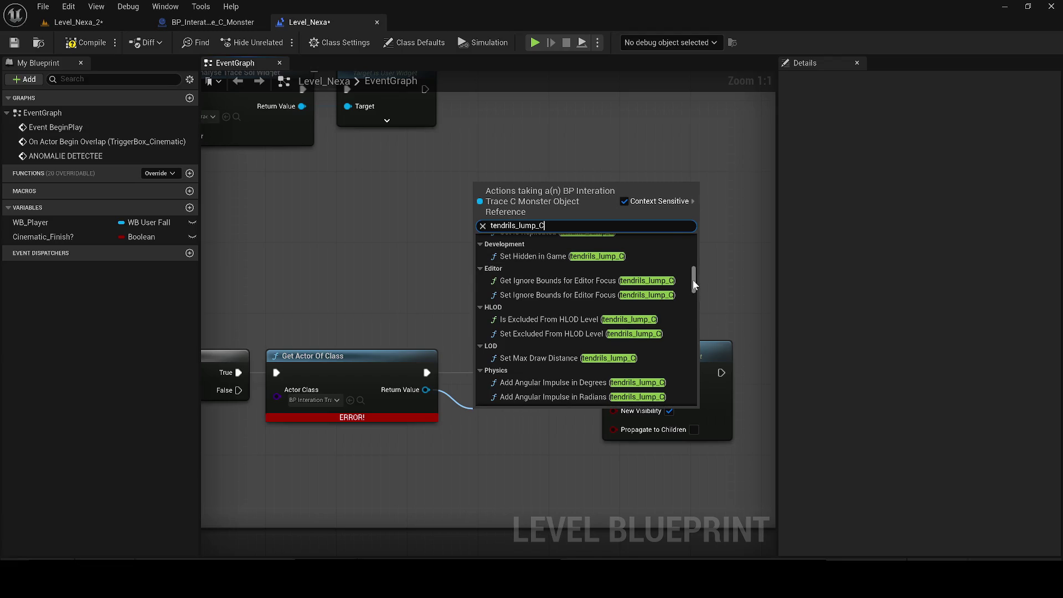
mouse_move(693, 284)
mouse_down()
mouse_move(693, 387)
mouse_move(694, 243)
mouse_up()
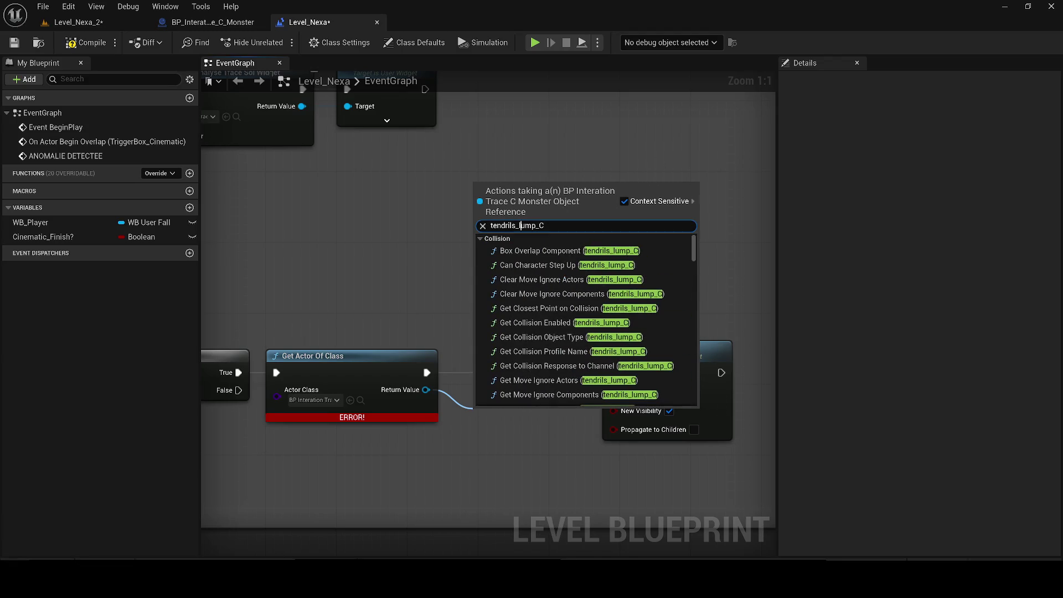
text(get tendrils_lump_C)
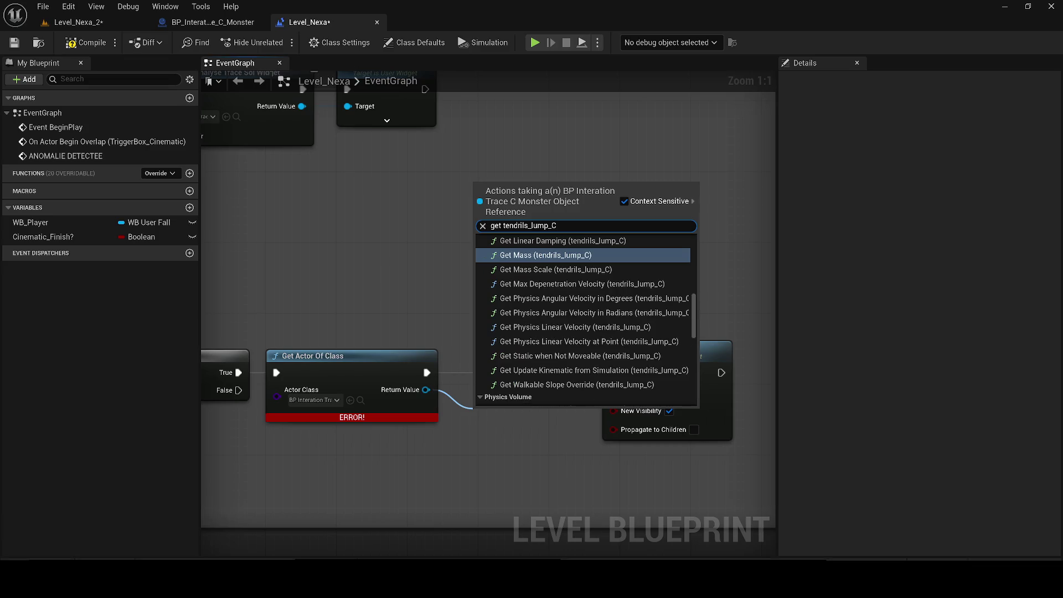
mouse_move(692, 317)
mouse_down()
mouse_move(699, 403)
mouse_move(673, 200)
mouse_move(686, 304)
mouse_move(666, 404)
mouse_up()
click(387, 359)
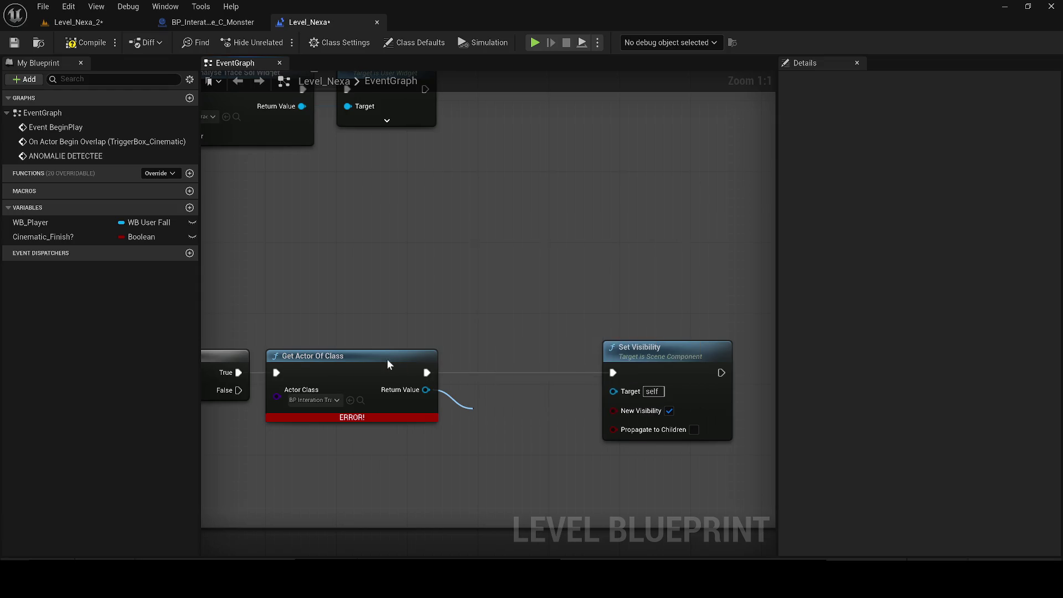
right_click(386, 366)
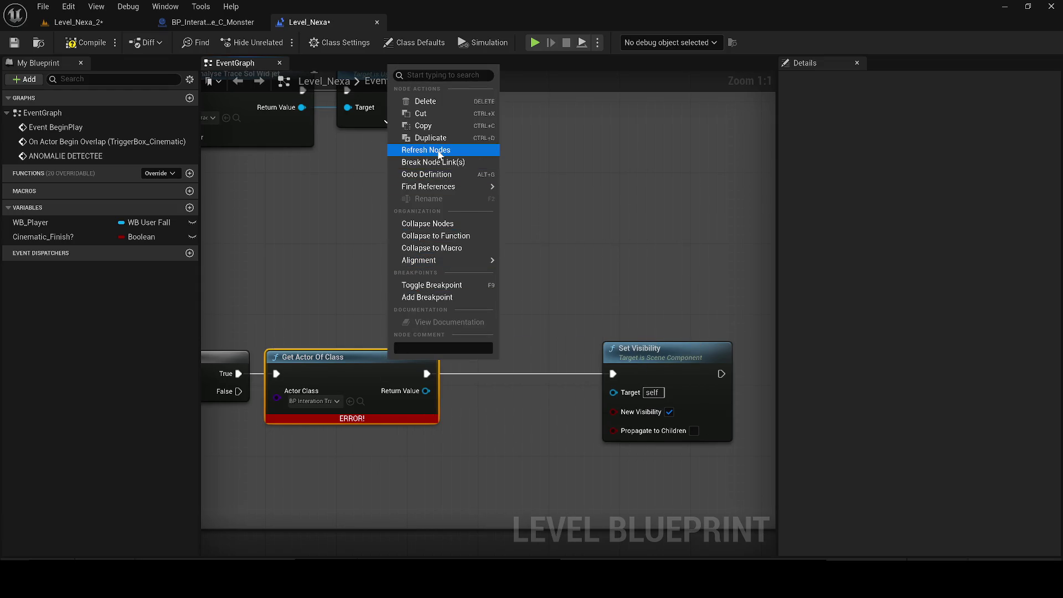
click(426, 150)
click(78, 43)
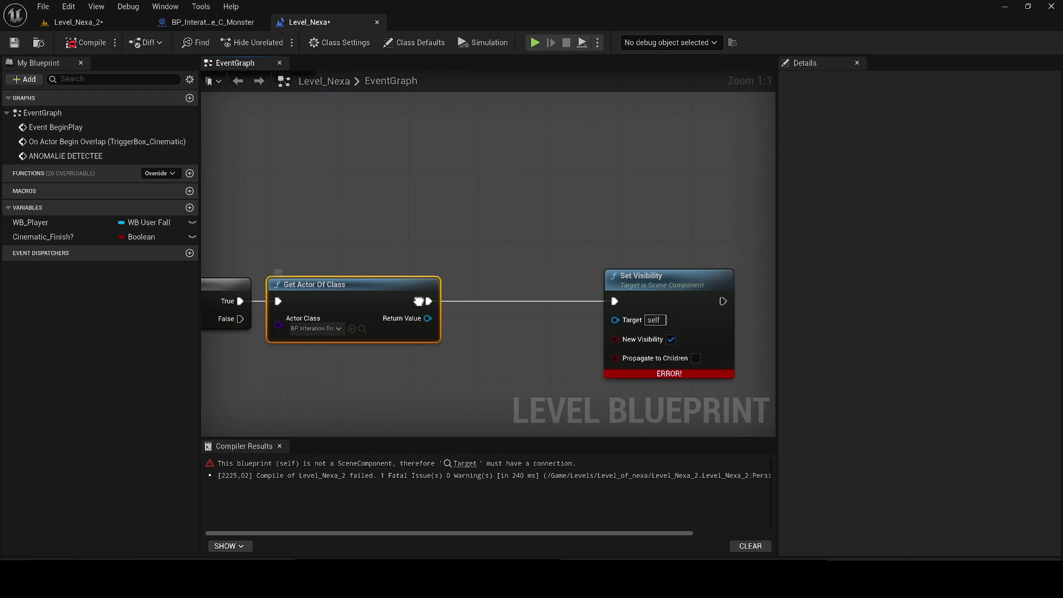
- Search Return Value's actions for 'get mesh tendrils_lump_C', then browse to the Actor Class's blueprint asset
drag(413, 320, 494, 234)
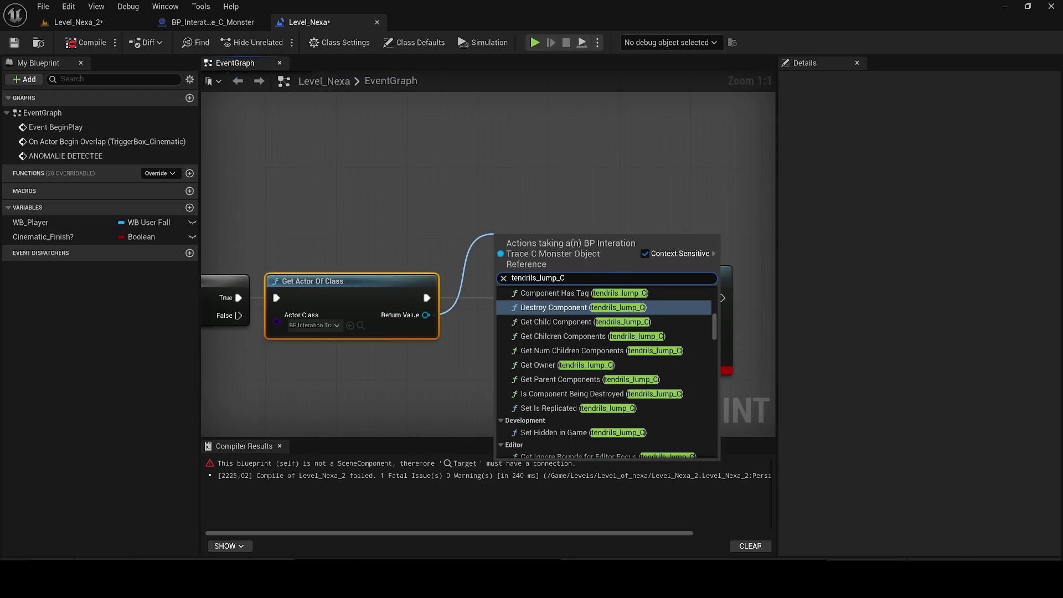
mouse_move(714, 326)
mouse_down()
mouse_move(718, 457)
mouse_move(685, 228)
mouse_up()
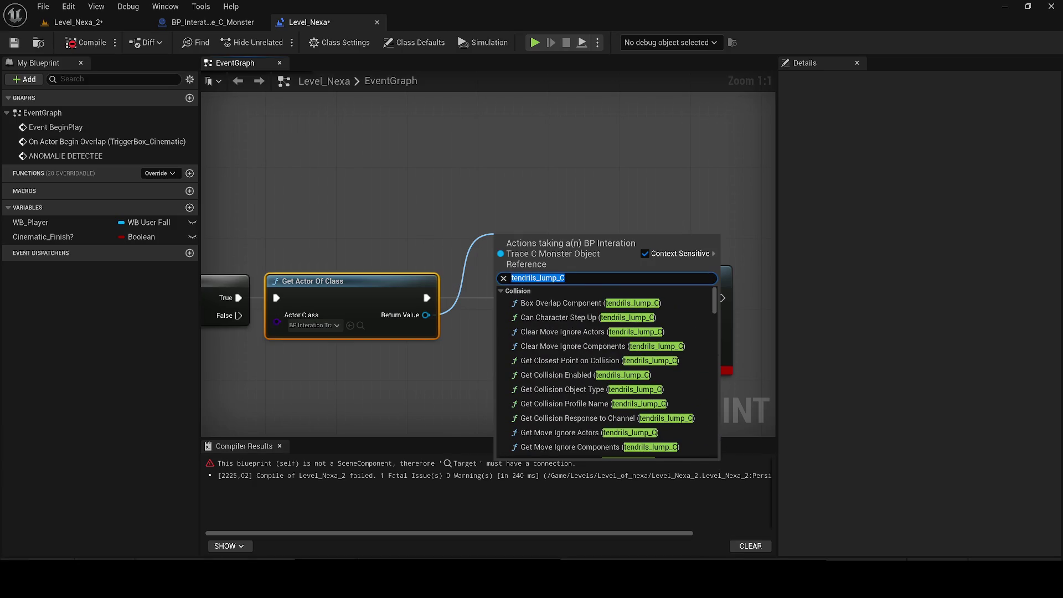
text(get mesh)
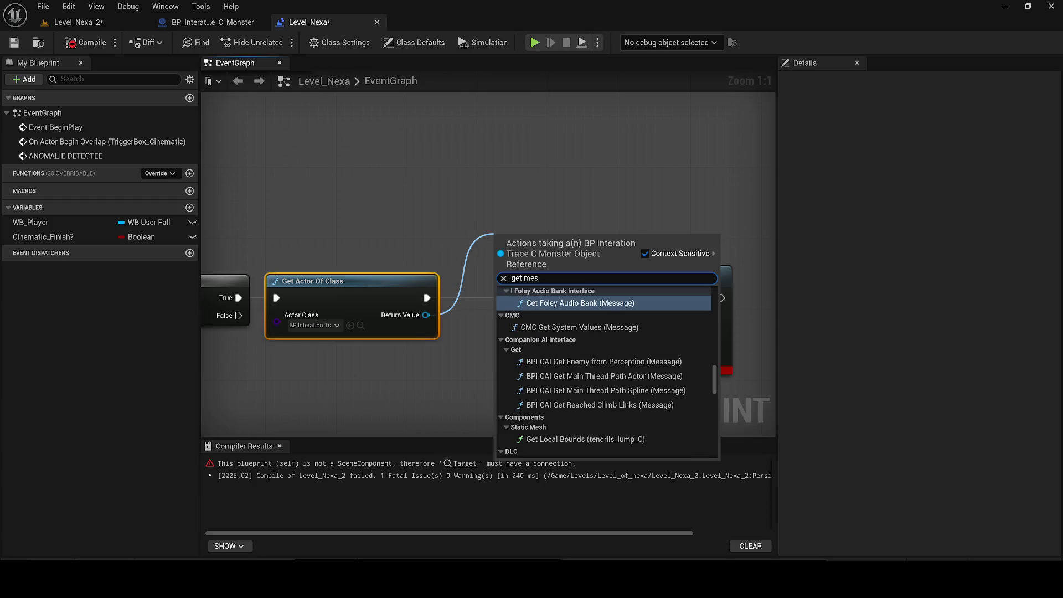
text( tendrils_lump_C)
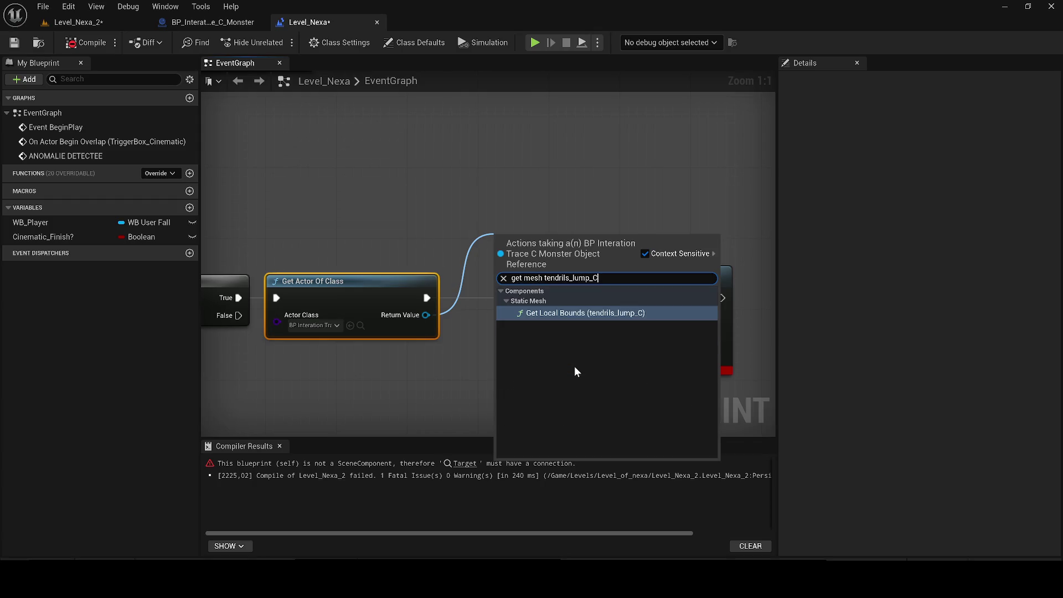
key(ctrl+a)
text(tendrils_lump_C)
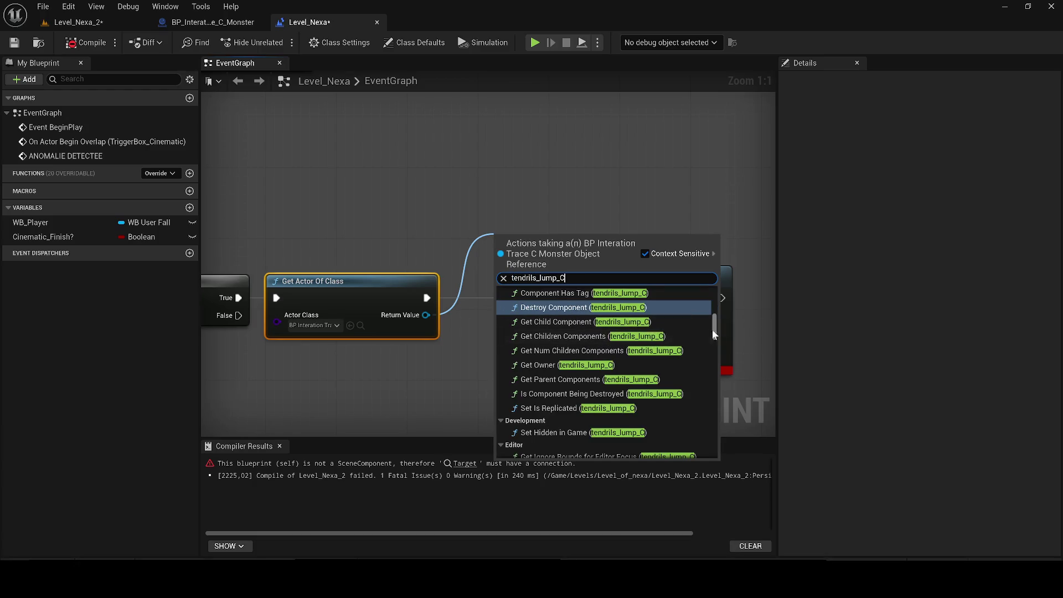
scroll(716, 325, up, 3)
scroll(719, 324, down, 10)
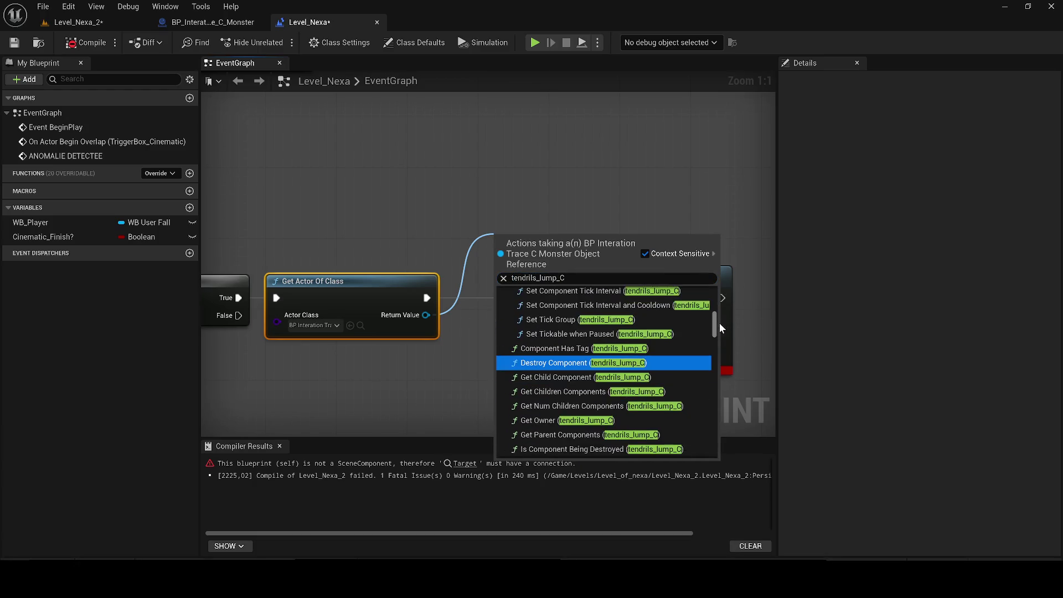
scroll(706, 365, down, 15)
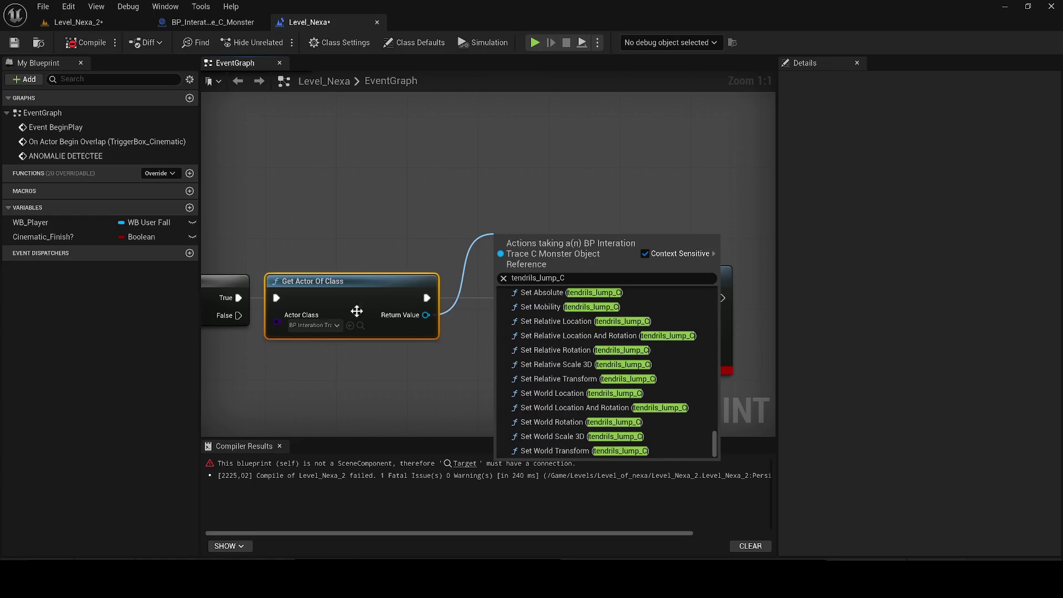
click(364, 359)
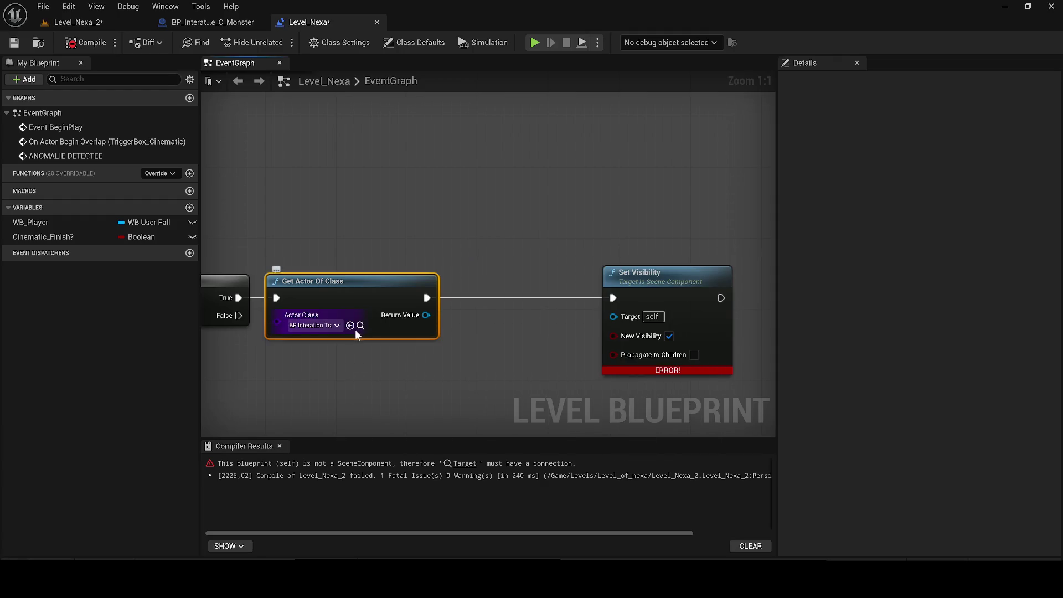
click(360, 326)
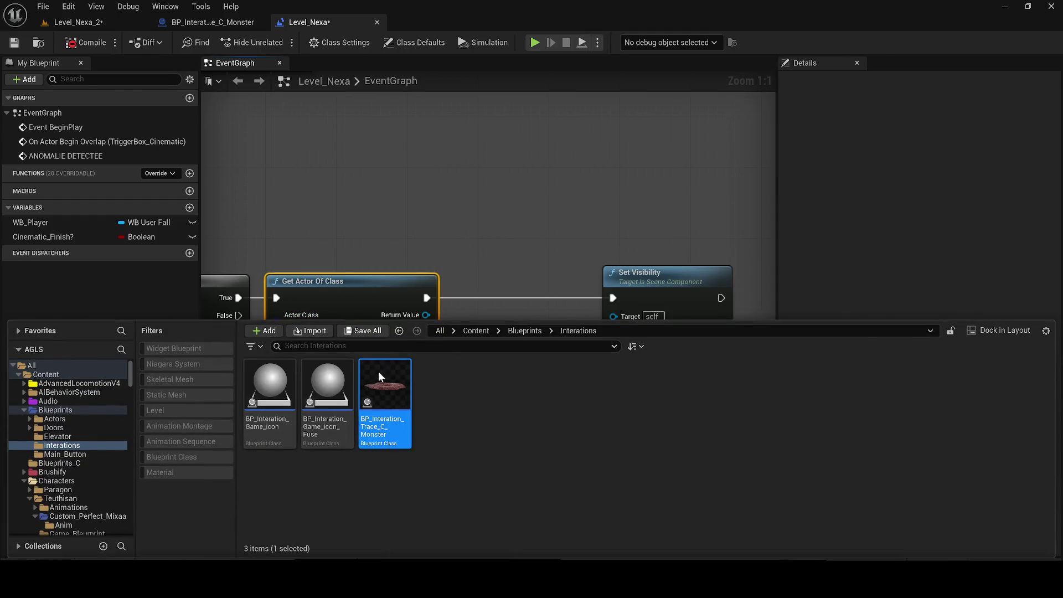
- Open BP_Interation_Trace_C_Monster, rename tendrils_lump_C to Mesh, and compile
double_click(379, 377)
click(139, 170)
key(F2)
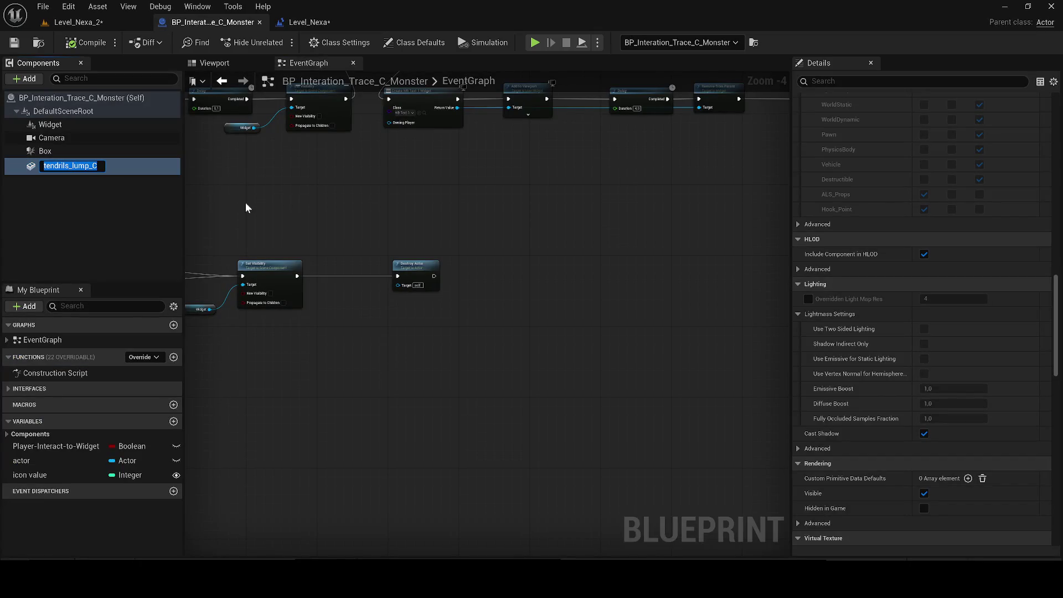
text(Mesh)
key(Return)
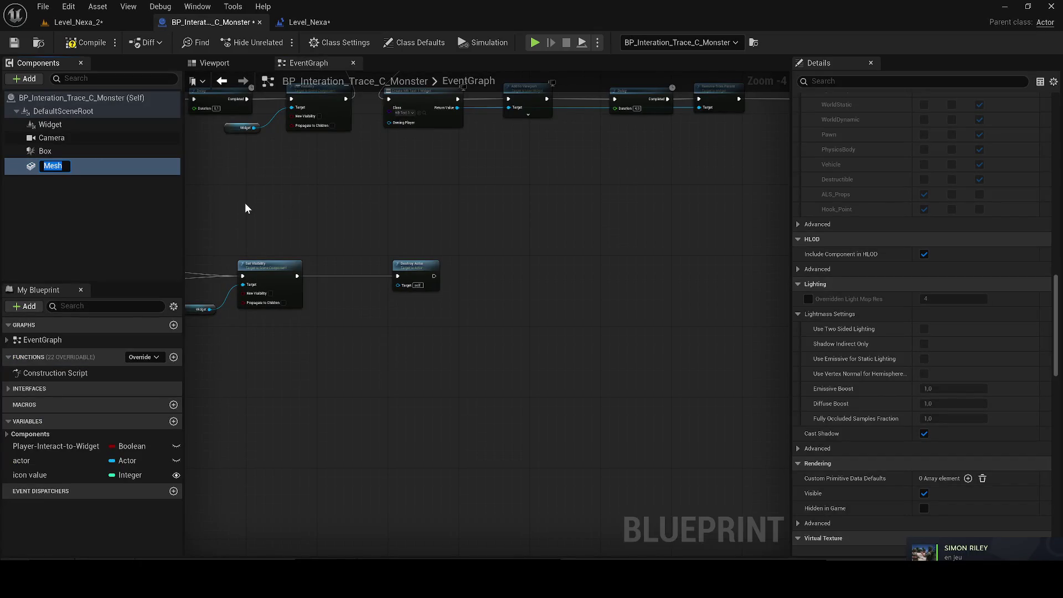
click(88, 43)
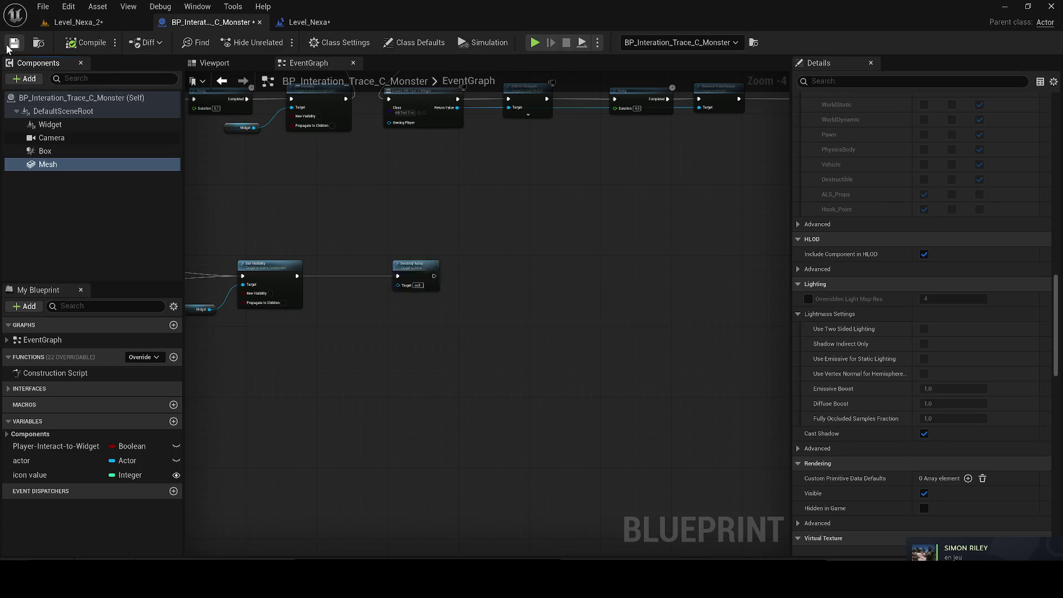
- Check the monster's Viewport, then back in the Level_Nexa graph pull a wire from Return Value
click(216, 64)
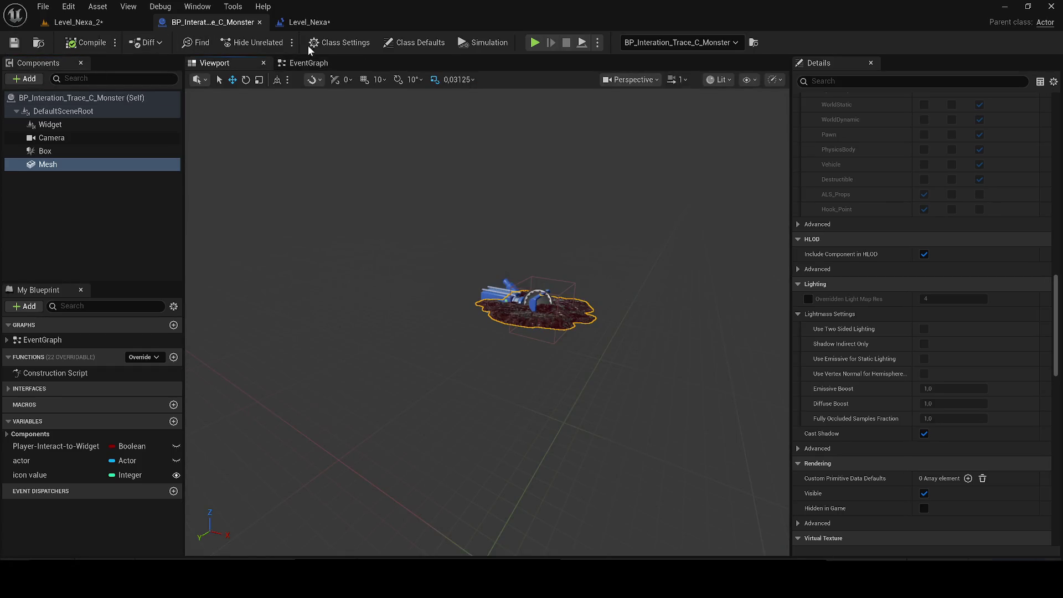
click(331, 23)
drag(406, 318, 451, 318)
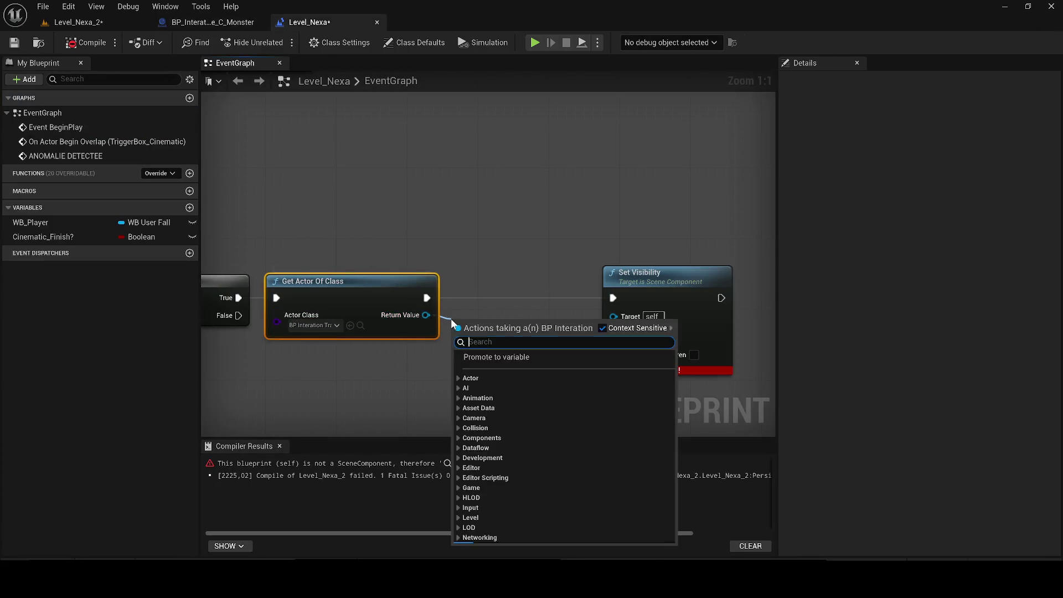
- Add a Get Mesh node from the found monster actor's Return Value
text(Mesh)
scroll(675, 421, up, 5)
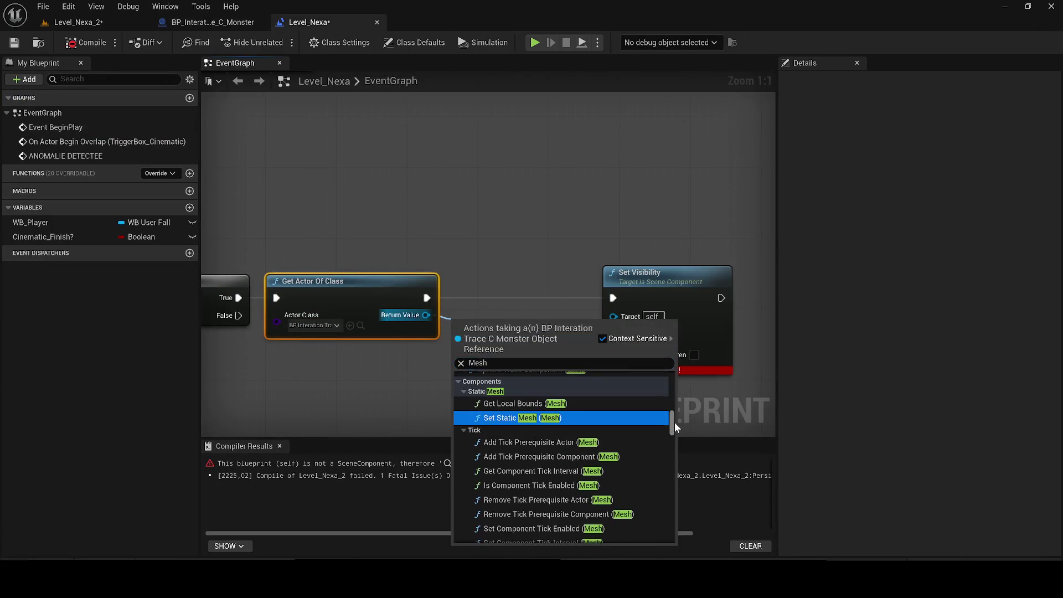
click(610, 339)
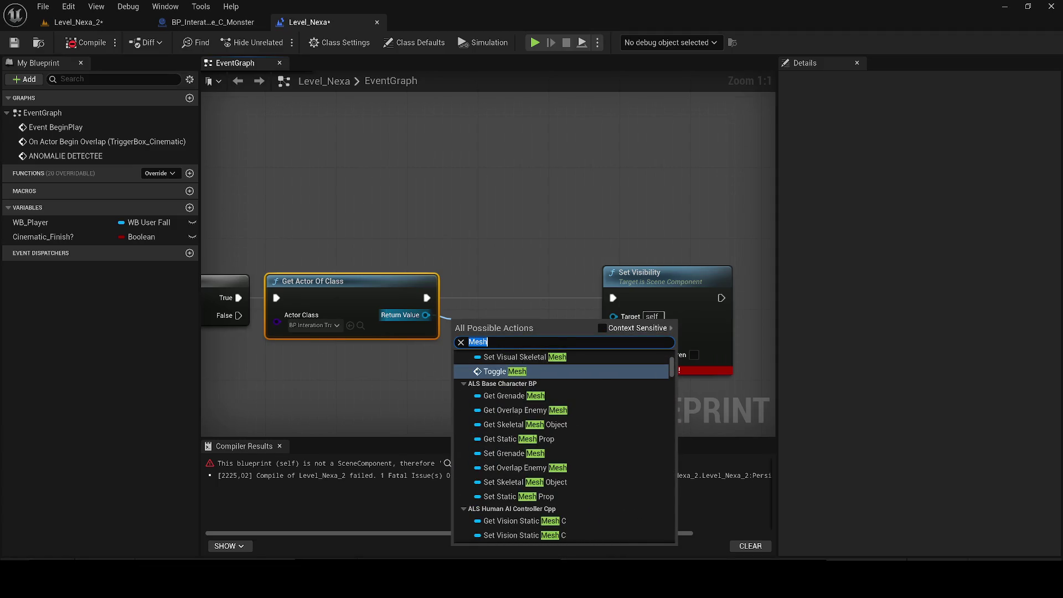
text(get)
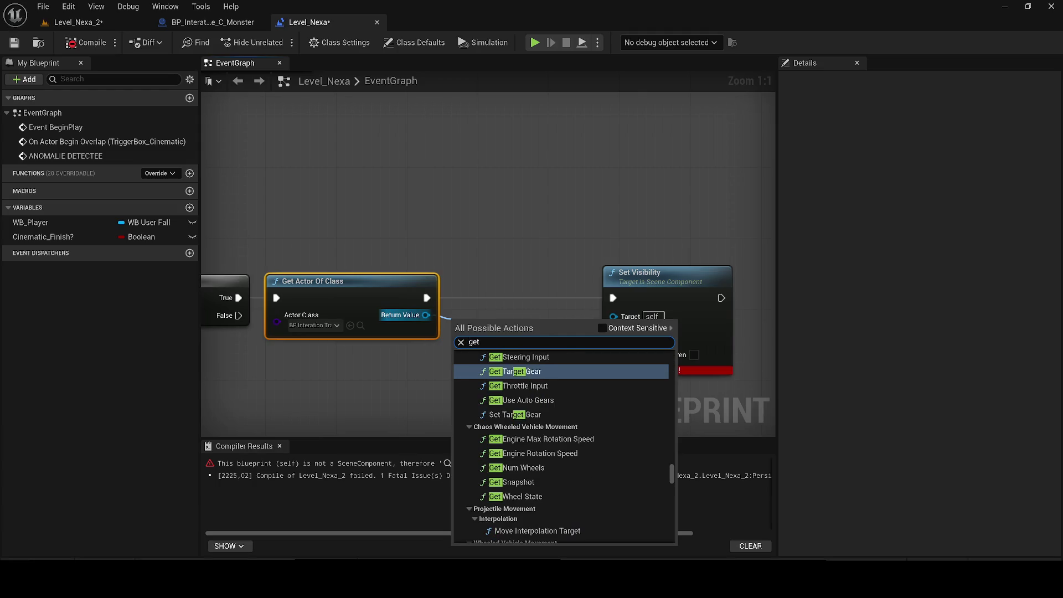
text( Mesh)
drag(672, 470, 669, 440)
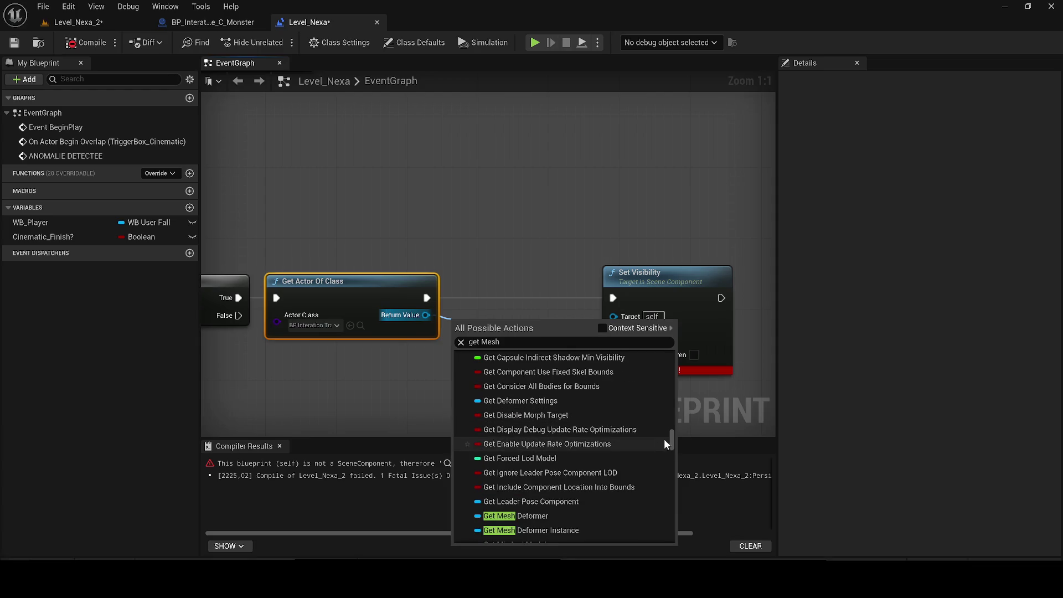
mouse_move(669, 439)
mouse_down()
mouse_move(663, 365)
mouse_move(673, 415)
mouse_move(659, 552)
mouse_move(587, 540)
mouse_up()
scroll(663, 366, up, 3)
click(603, 328)
click(587, 540)
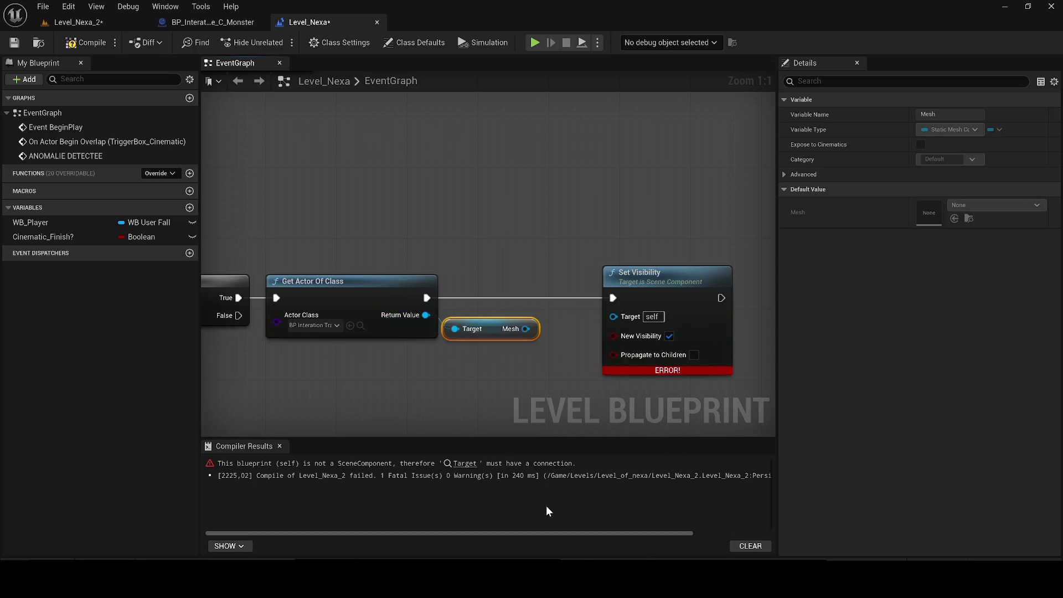
- Wire Mesh into Set Visibility's Target, recompile the Level Blueprint, and save the map
drag(525, 328, 614, 316)
drag(493, 330, 528, 330)
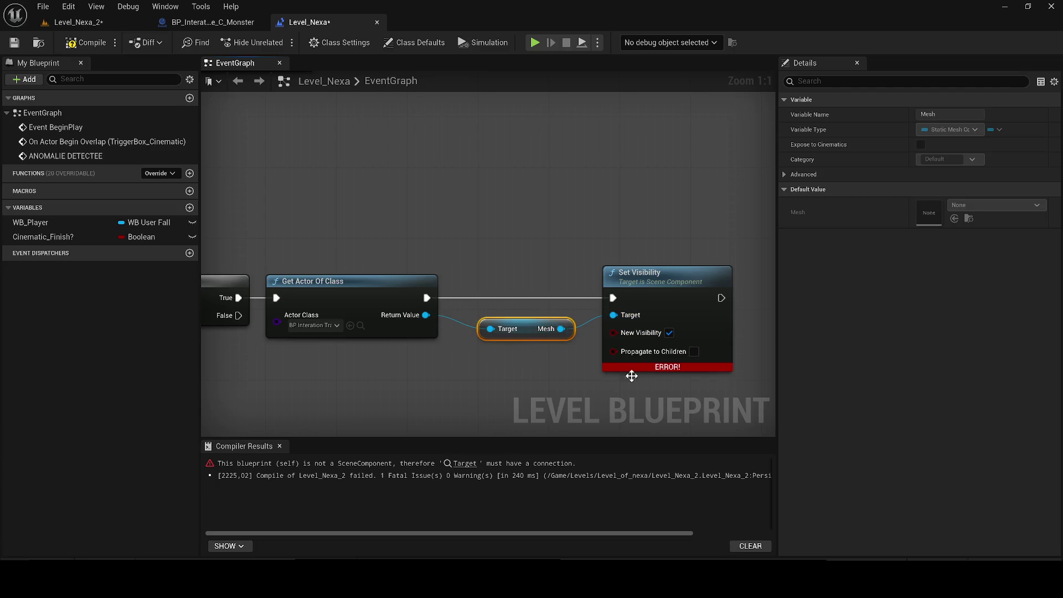
click(656, 392)
click(636, 340)
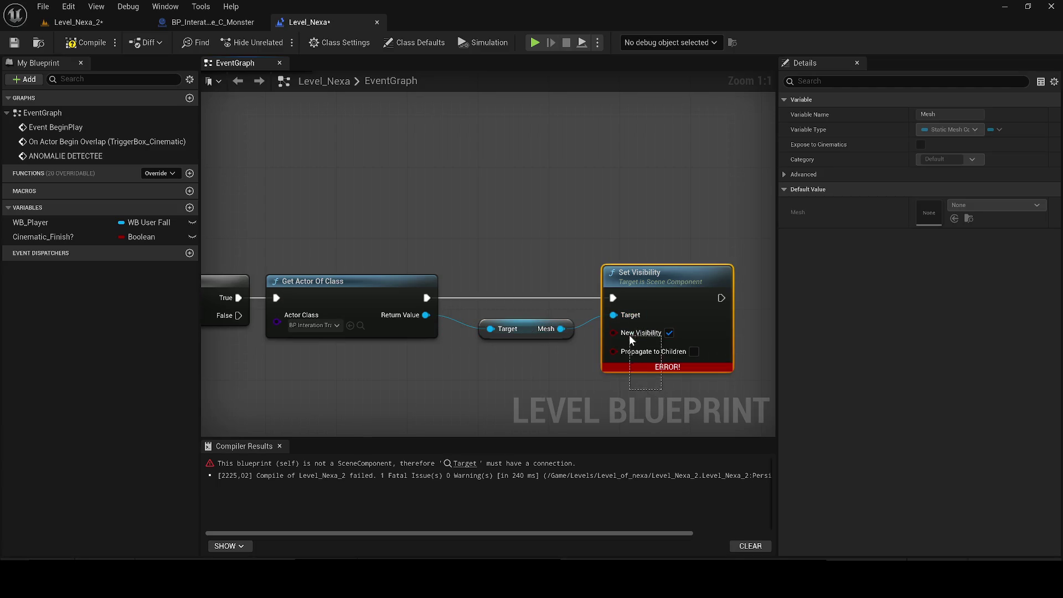
click(89, 43)
click(11, 45)
click(212, 22)
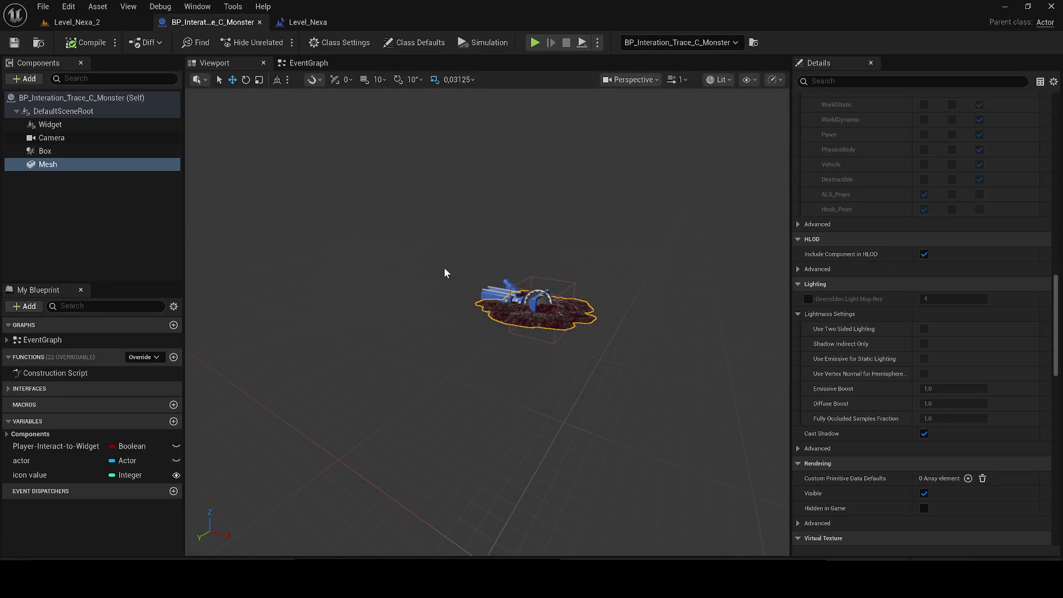
- Add an Event BeginPlay node to the monster EventGraph and paste a Set Visibility node beside it
click(308, 69)
scroll(361, 179, down, 5)
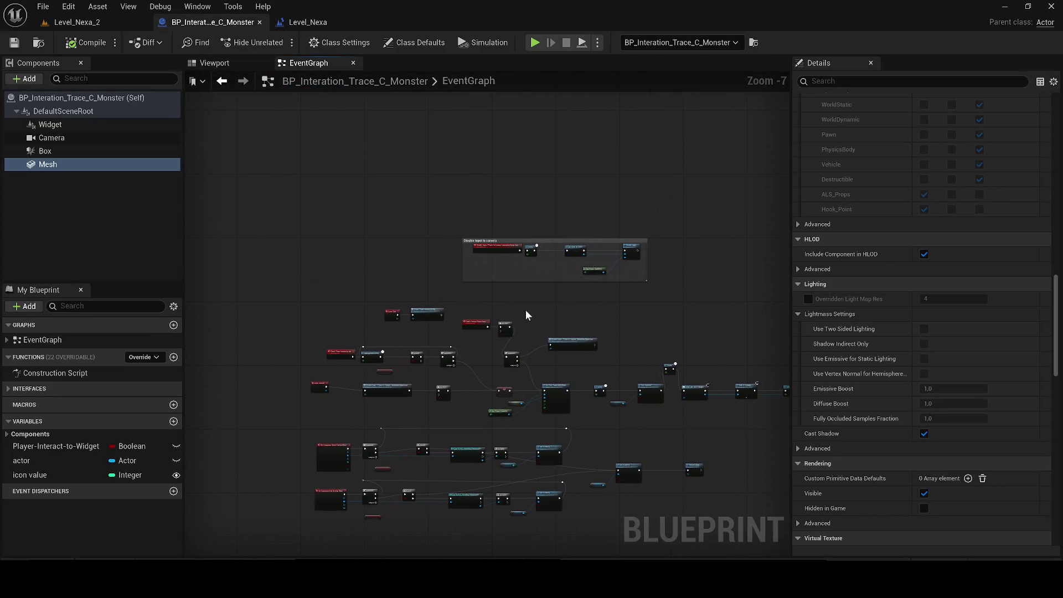
right_click(369, 204)
text(b)
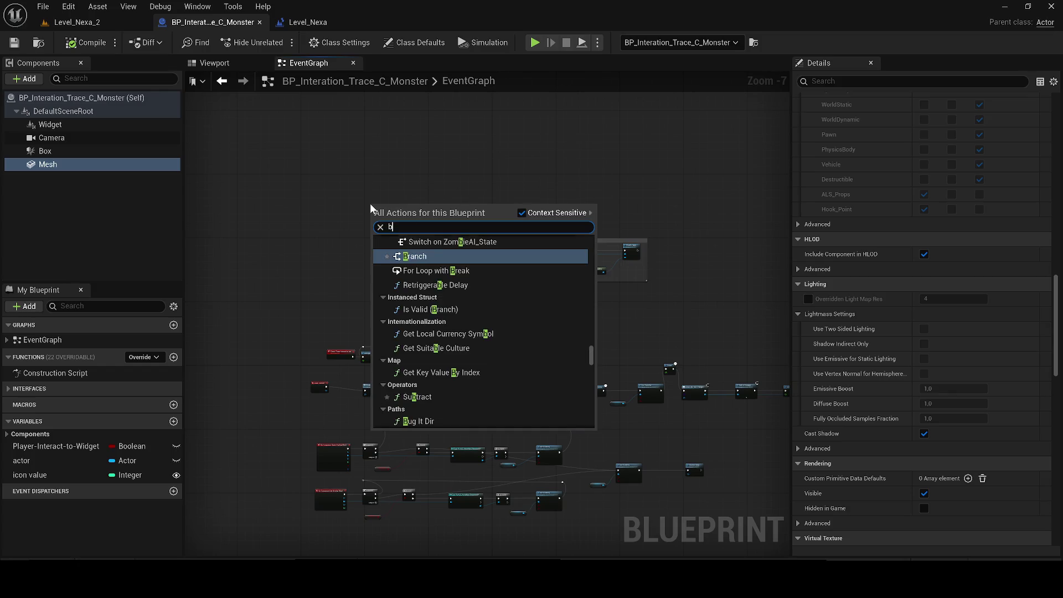
text(egin)
key(Return)
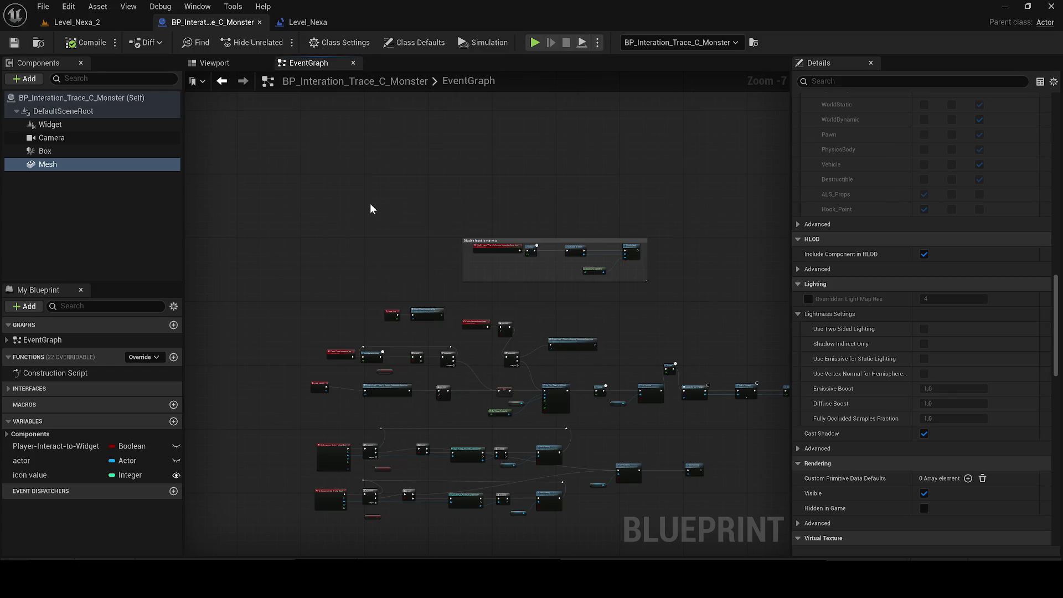
scroll(400, 198, up, 6)
key(ctrl+v)
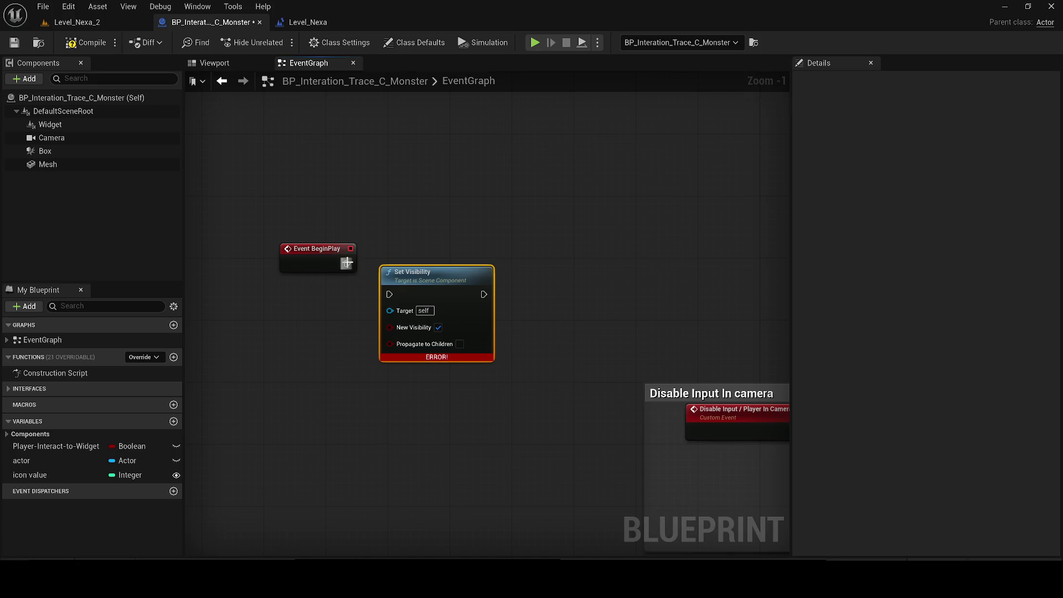
- Wire BeginPlay into Set Visibility with Mesh as target, then compile and save the blueprint
mouse_move(347, 263)
mouse_down()
mouse_move(390, 299)
mouse_move(421, 257)
mouse_up()
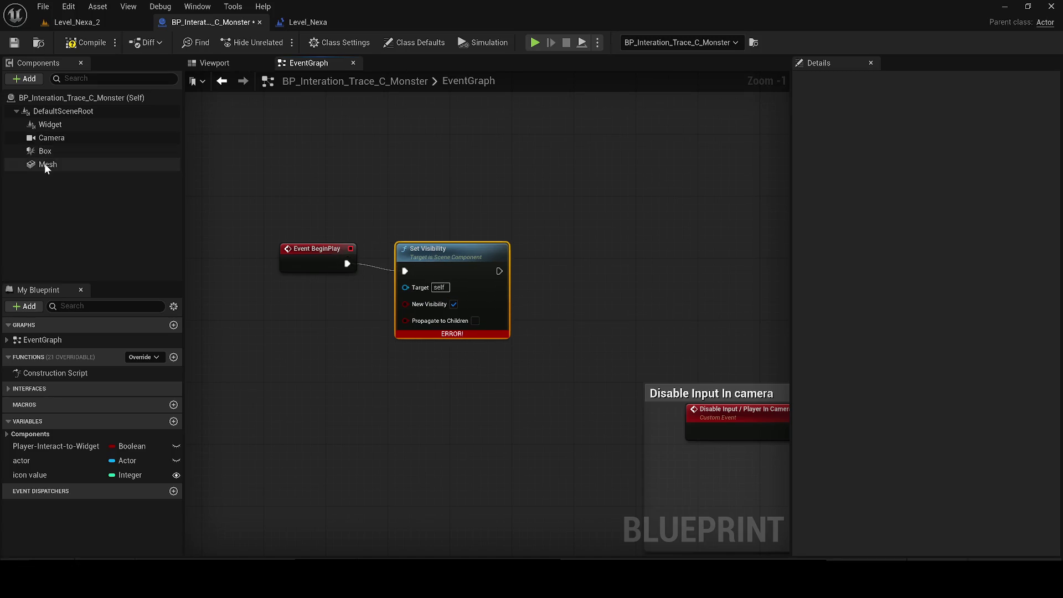
mouse_move(48, 165)
mouse_down()
mouse_move(277, 305)
mouse_move(440, 287)
mouse_move(407, 286)
mouse_up()
drag(315, 250, 314, 259)
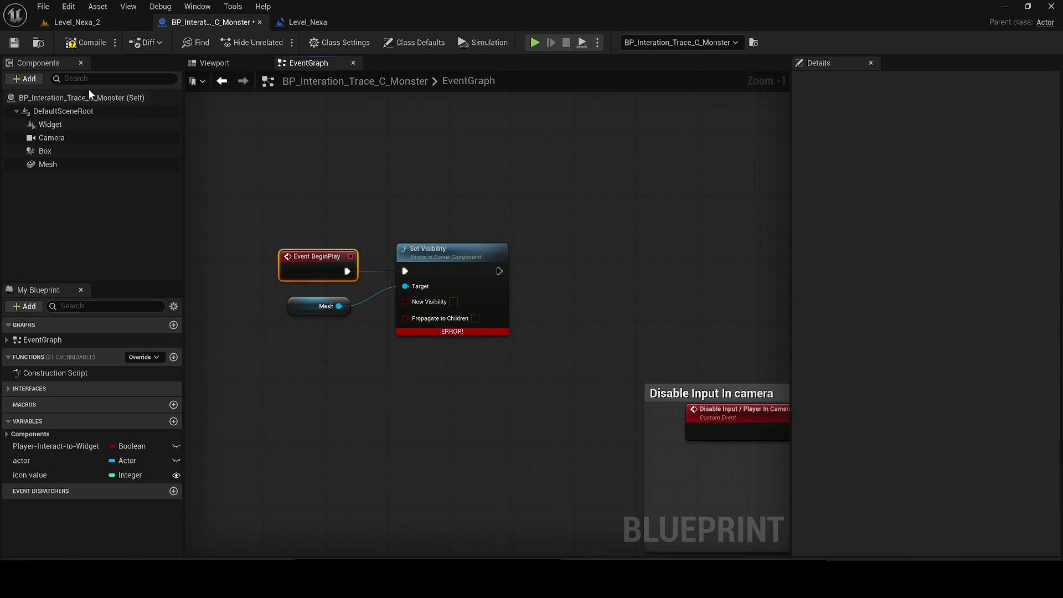
click(86, 42)
click(14, 43)
- Glance at the Level_Nexa_2 viewport, then return and pan to the Disable Input camera section
click(77, 22)
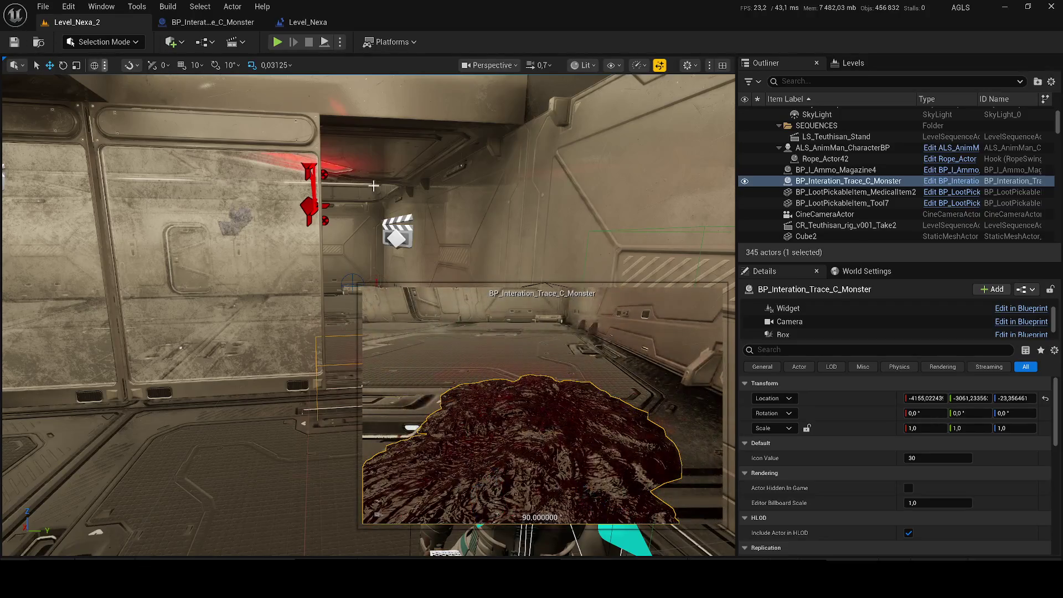
click(208, 22)
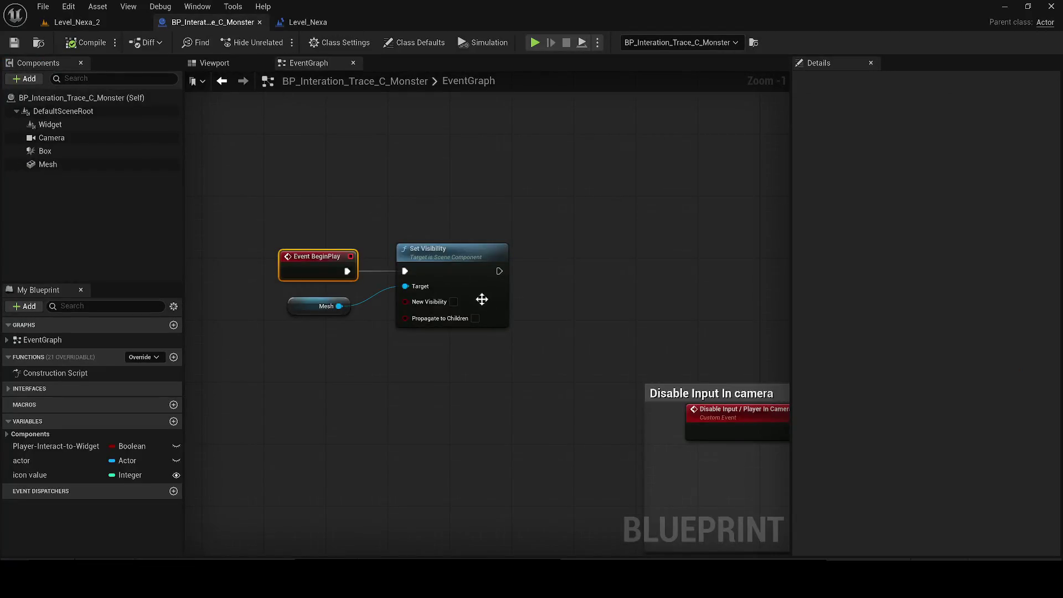
mouse_move(414, 302)
mouse_down()
mouse_move(392, 380)
mouse_move(410, 364)
mouse_up()
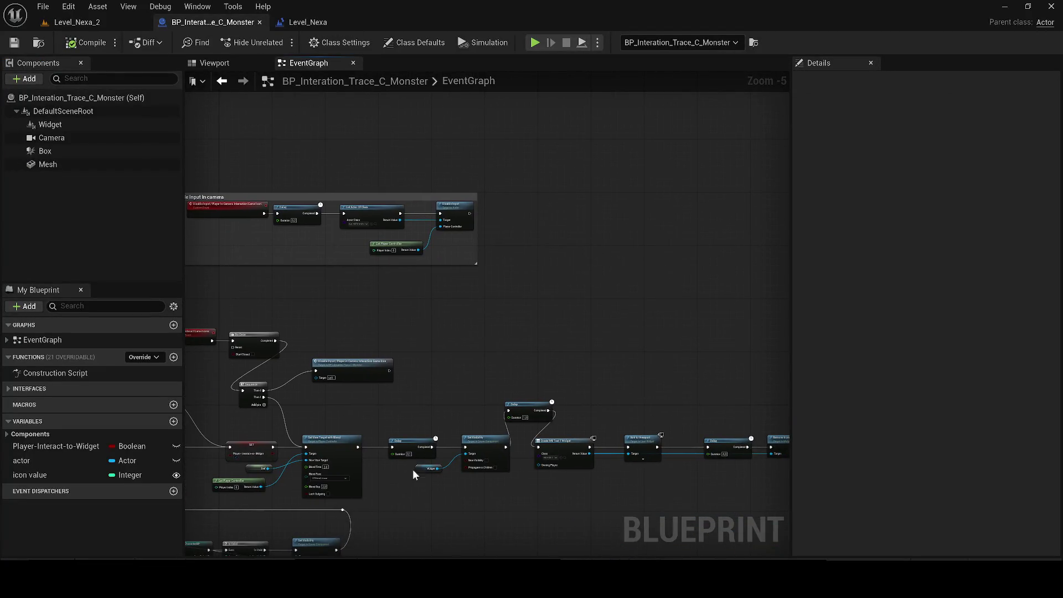
- Duplicate WB_Text_1 and trim the new asset's name to WB_Text_
drag(413, 470, 413, 335)
scroll(471, 382, up, 4)
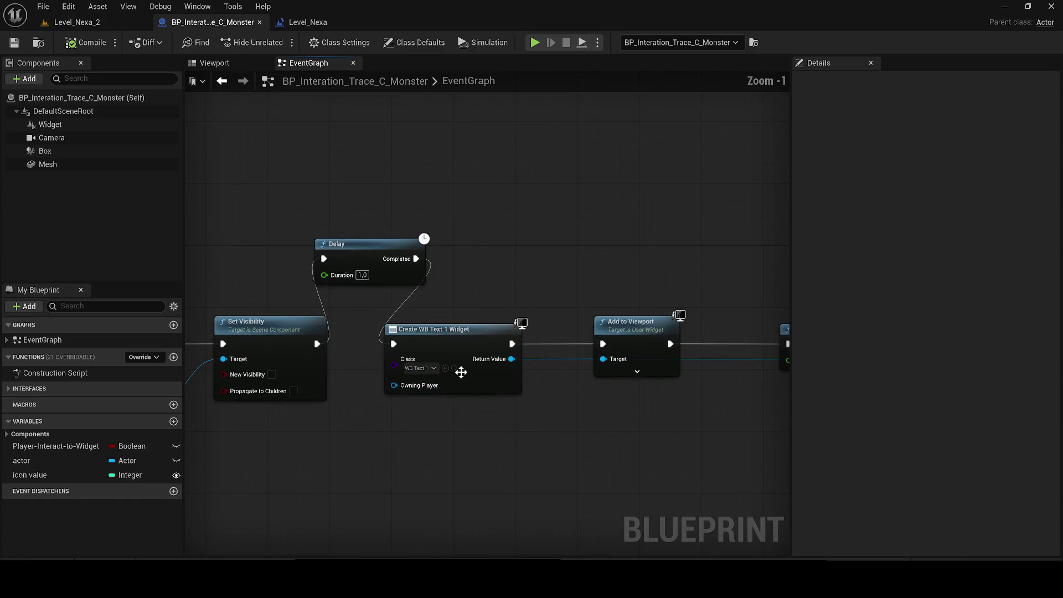
click(455, 368)
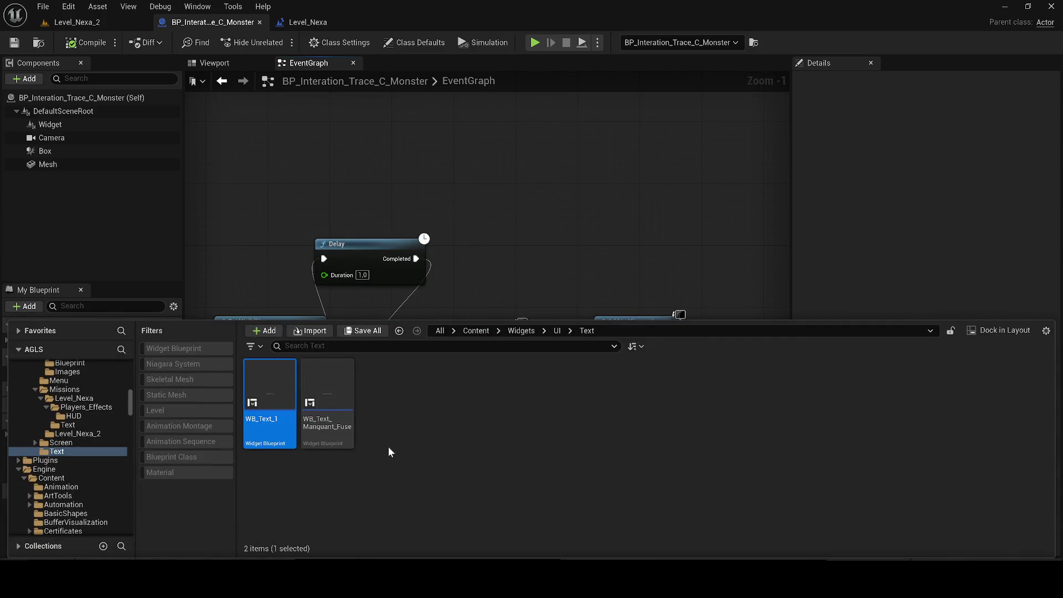
key(ctrl+d)
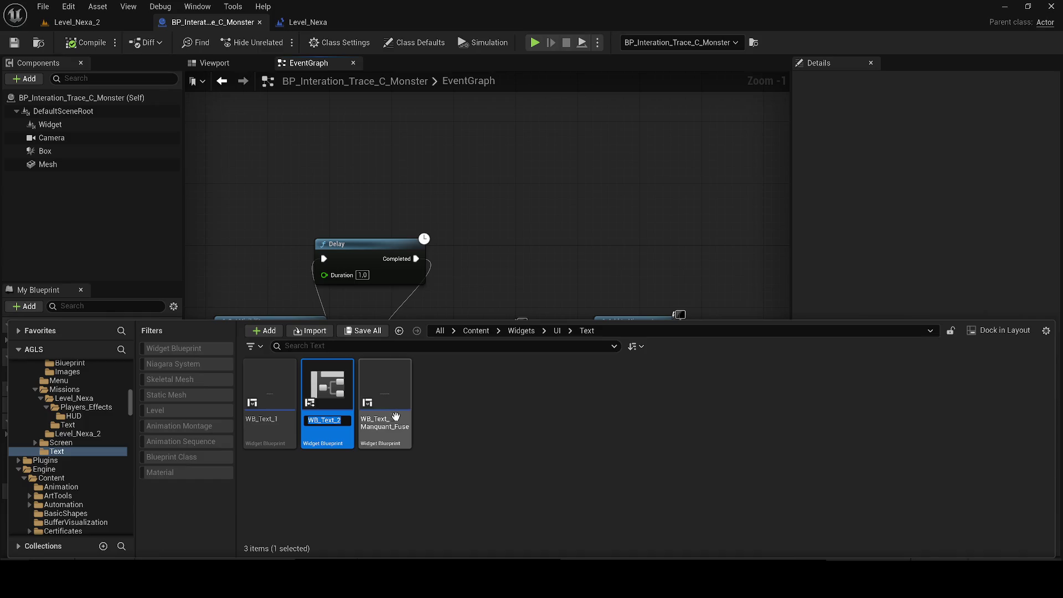
key(End)
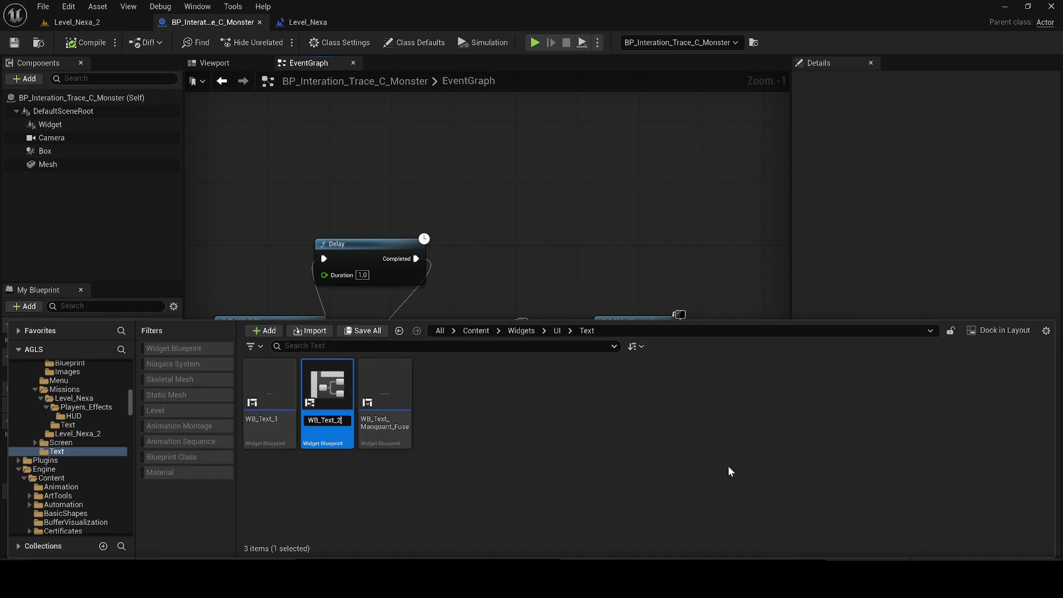
key(BackSpace)
- Open WB_Text_Manquant_Fuse in the widget designer, then close it
click(384, 387)
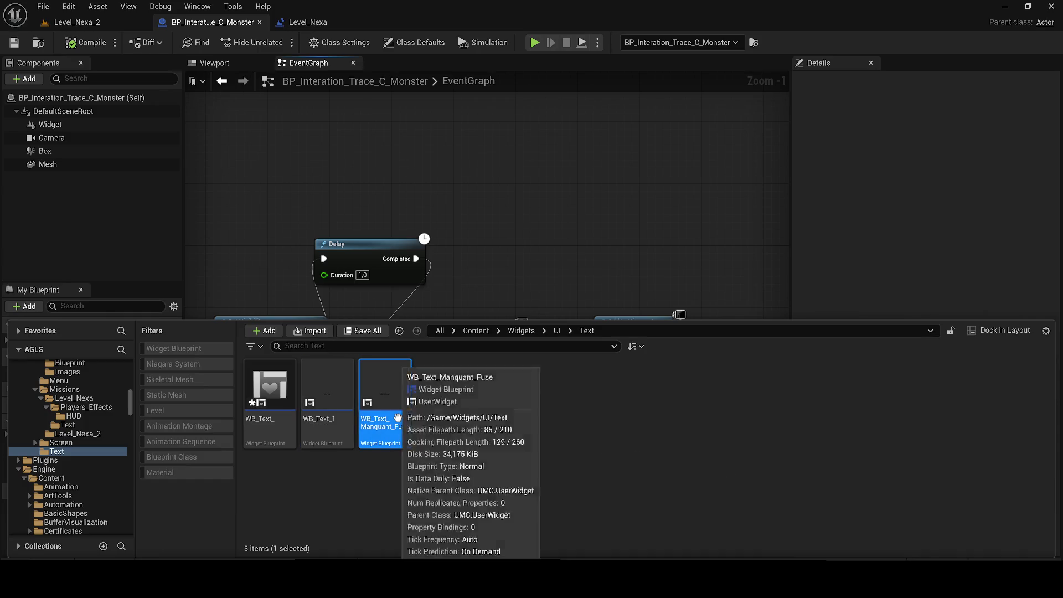
double_click(385, 387)
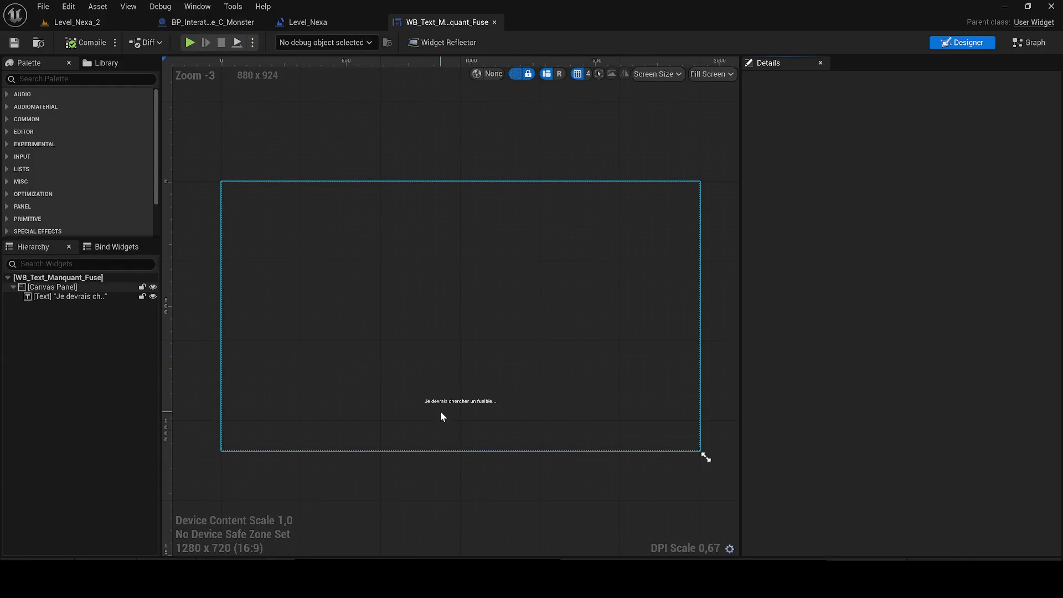
scroll(435, 405, up, 2)
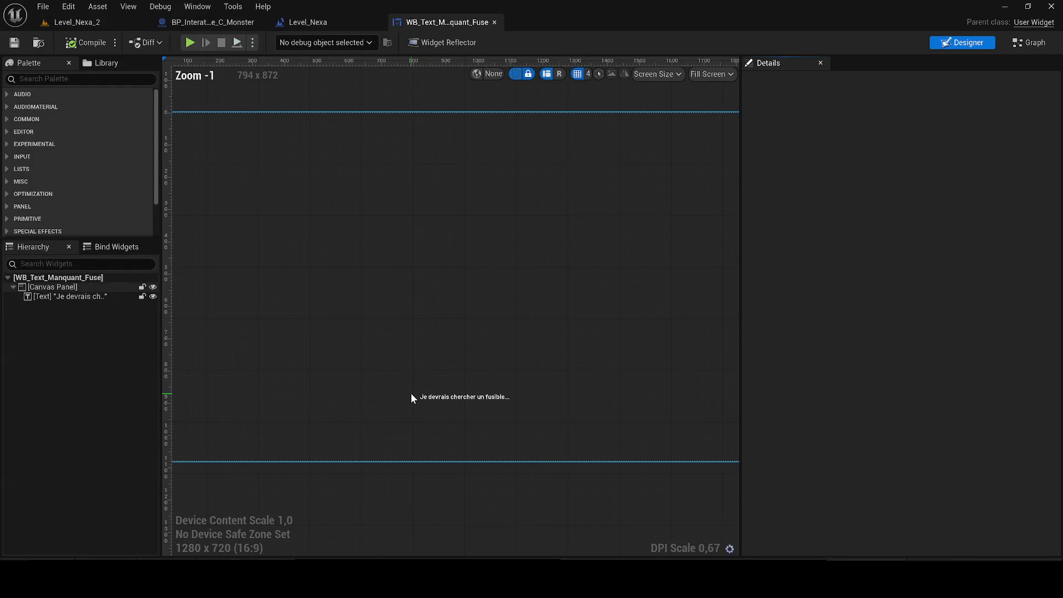
click(493, 24)
- Delete the WB_Text_ asset from the Text folder
click(39, 565)
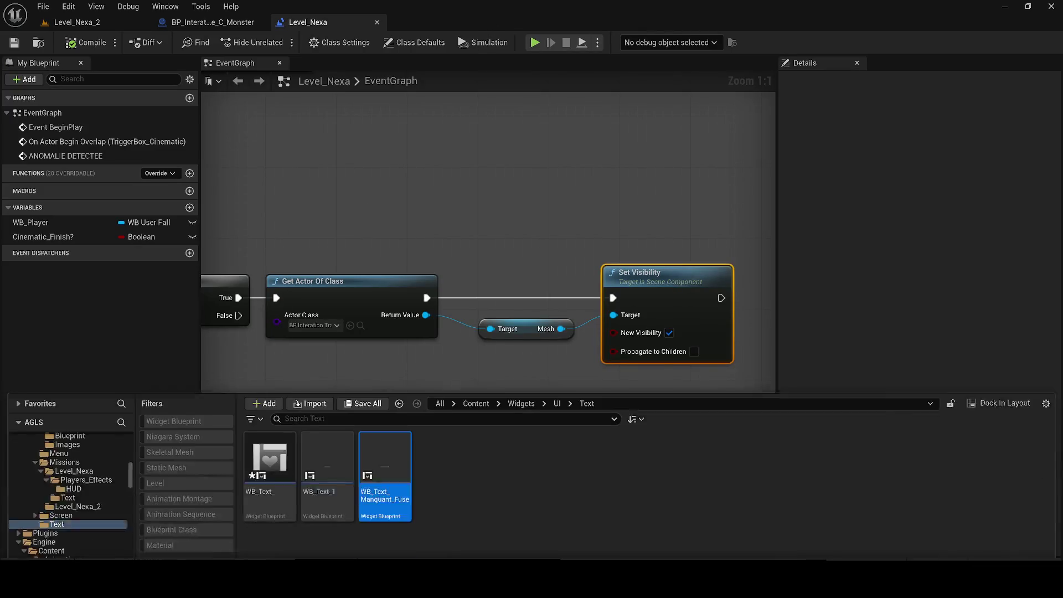
click(284, 417)
key(Delete)
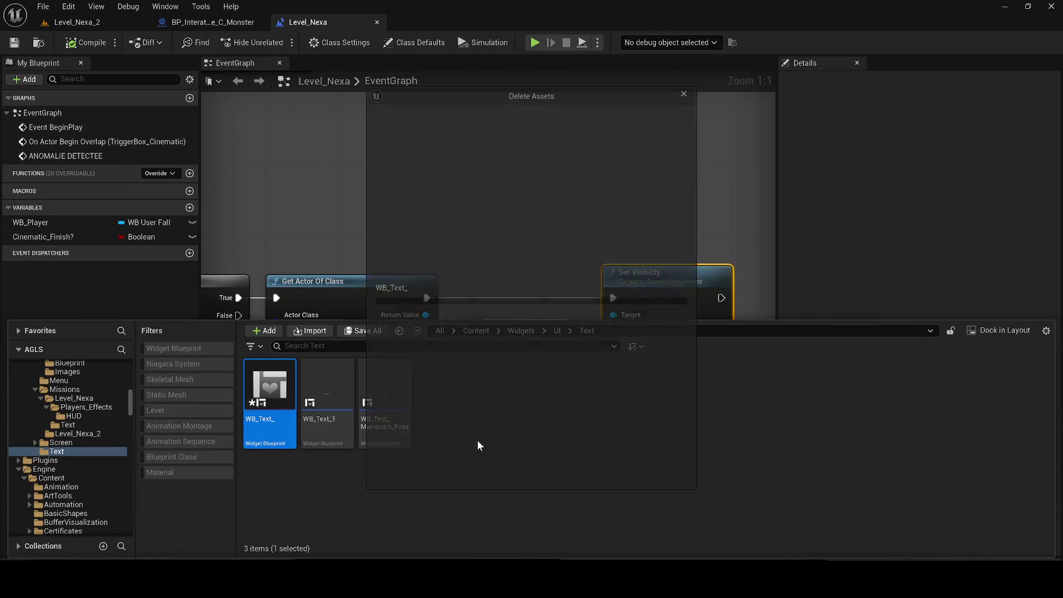
click(485, 470)
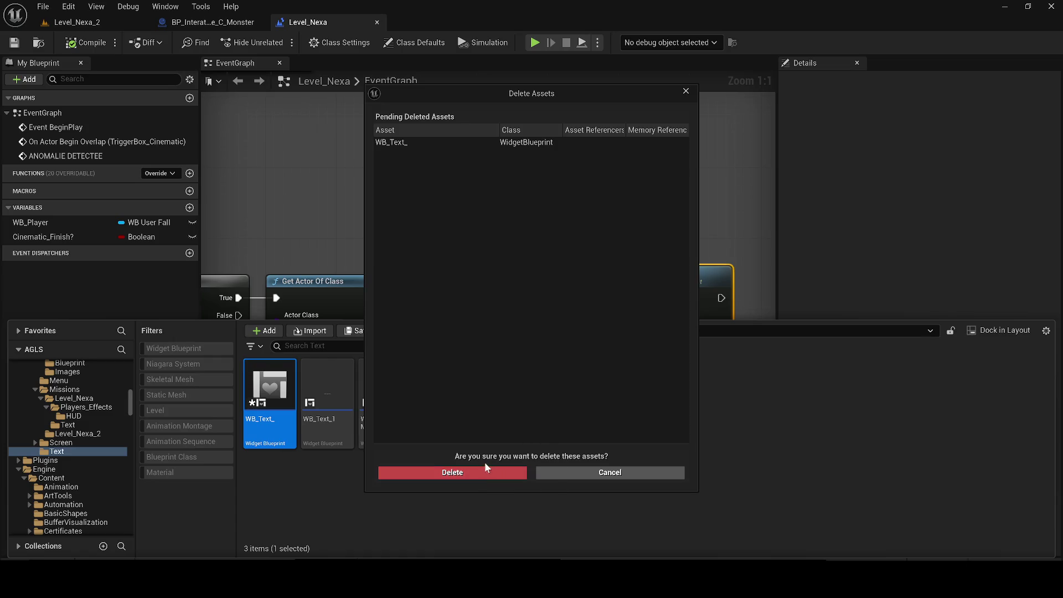
- Duplicate WB_Text_Manquant_Fuse and name the copy WB_Analyse_Substance
click(327, 400)
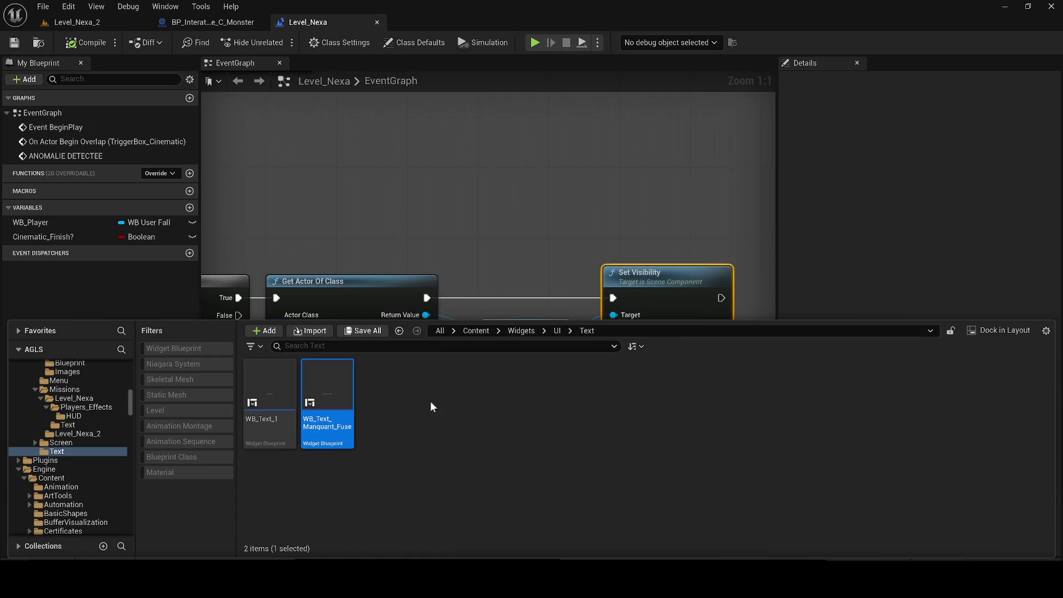
key(ctrl+d)
text(W)
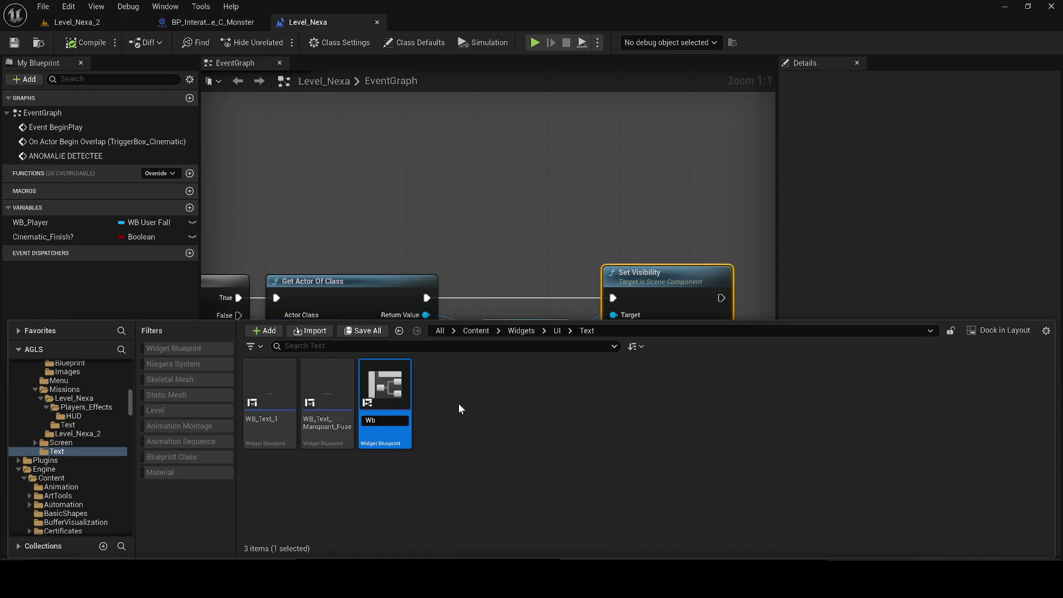
text(B)
text(Ana)
text(lyse_S)
text(ubstance)
key(Return)
click(276, 395)
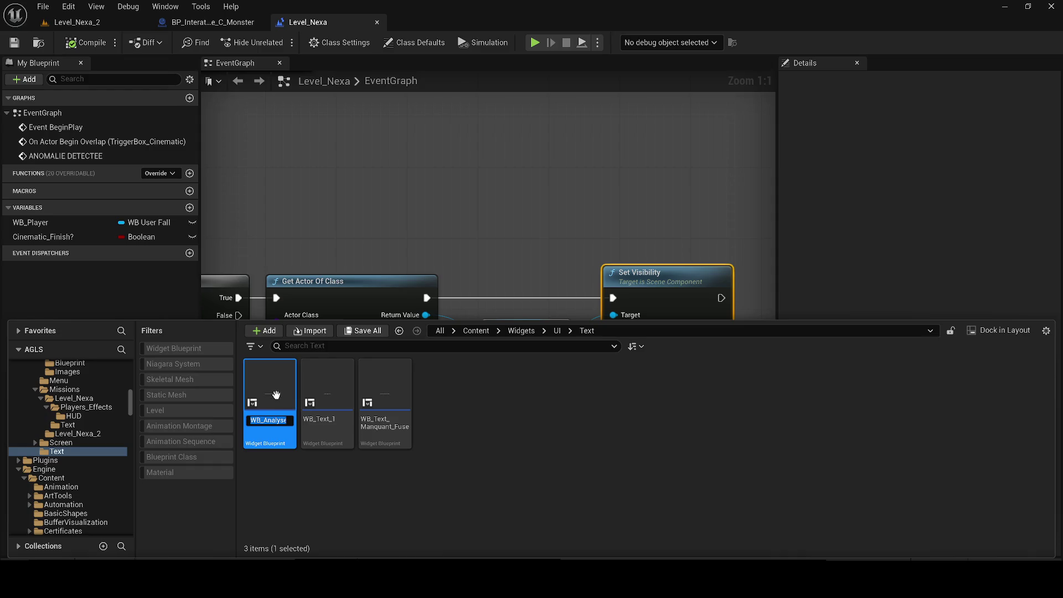
- Set the level blueprint's Create Widget class to WB_Analyse_Substance
click(461, 343)
click(310, 326)
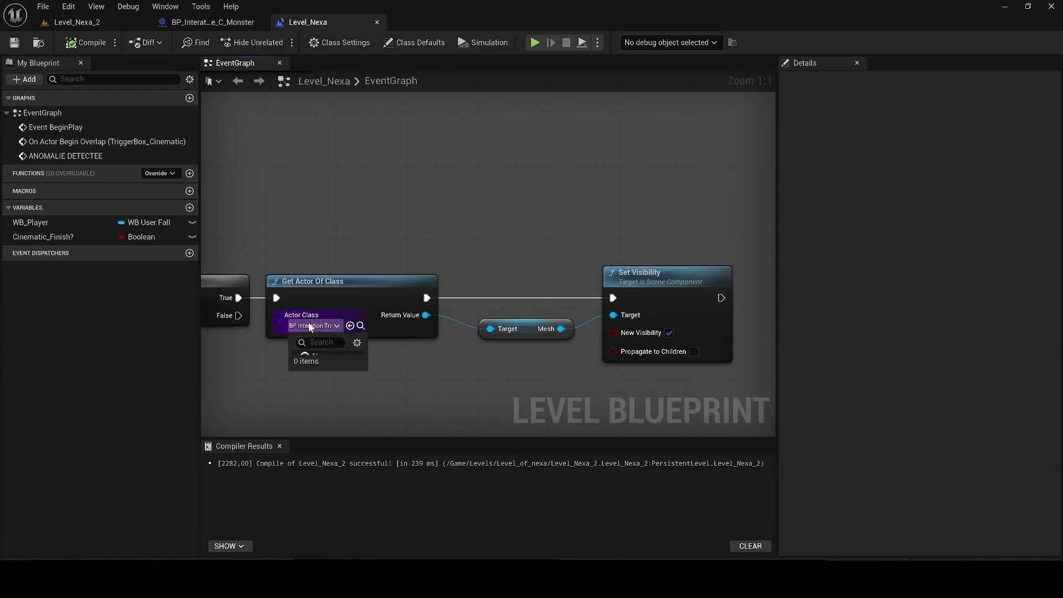
click(391, 225)
scroll(626, 170, down, 1)
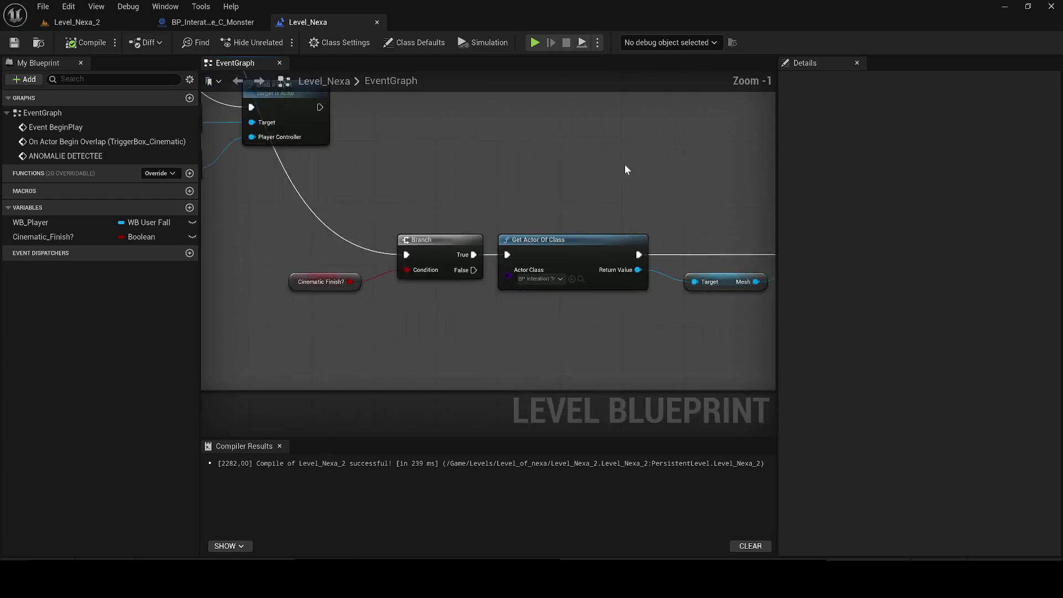
scroll(627, 170, down, 2)
drag(586, 235, 437, 340)
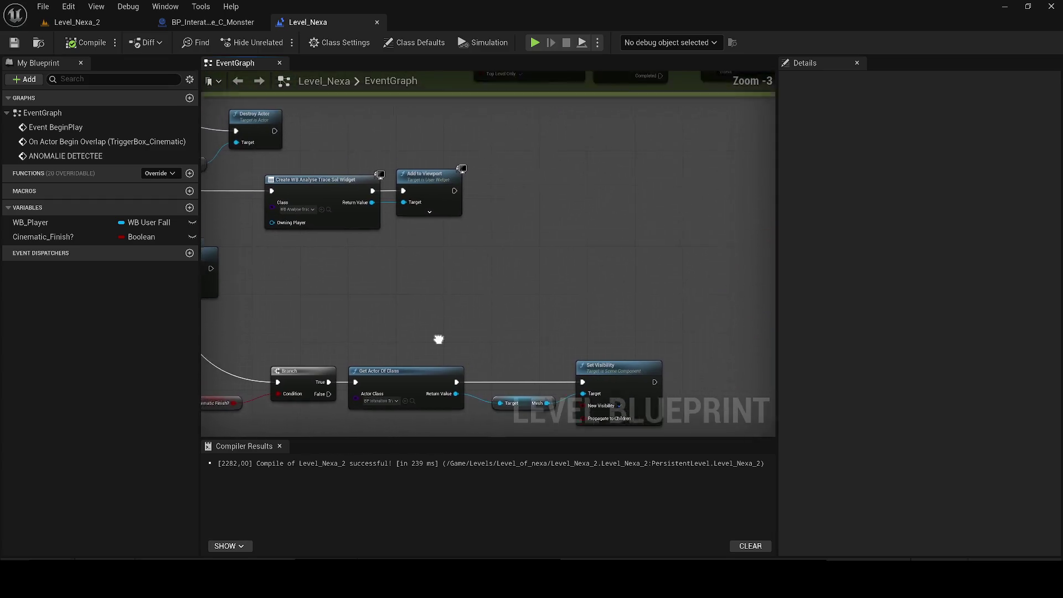
click(293, 201)
text(substance)
click(321, 304)
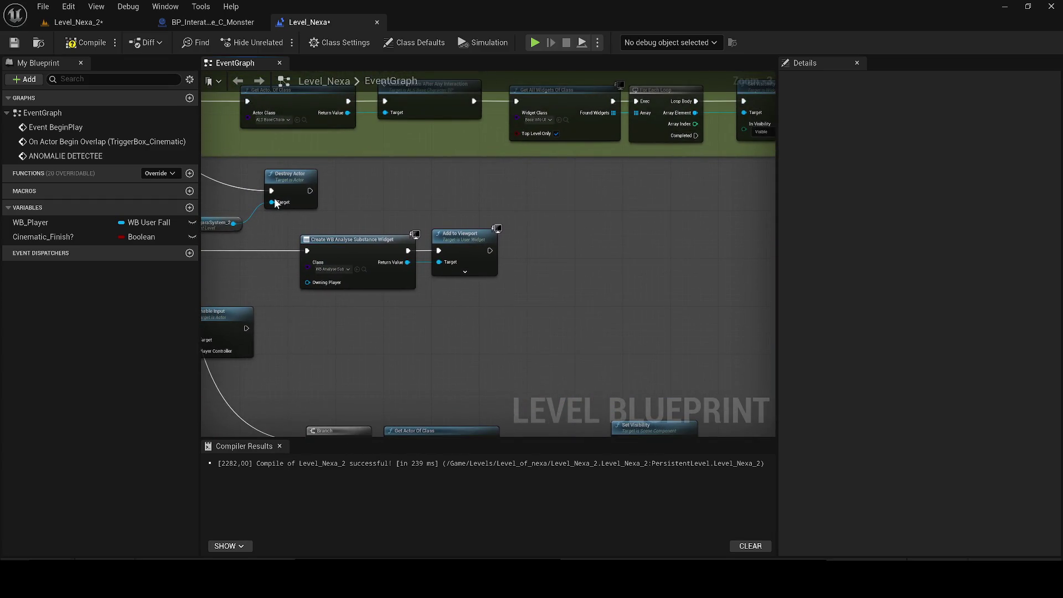
- Compile and save the level blueprint, then open WB_Analyse_Substance in the widget designer
click(83, 42)
click(14, 42)
key(ctrl+space)
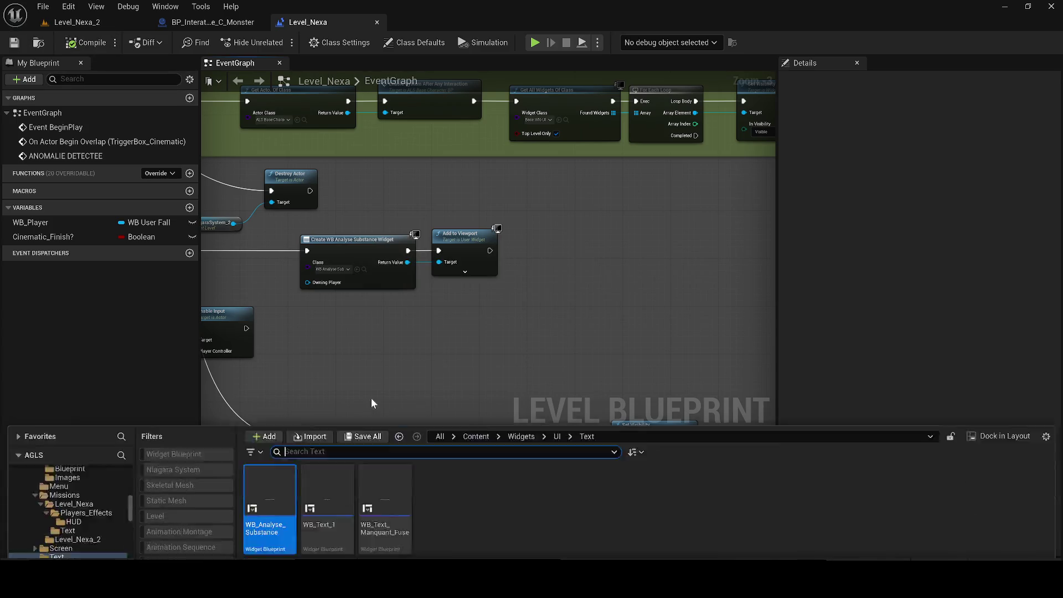
double_click(270, 399)
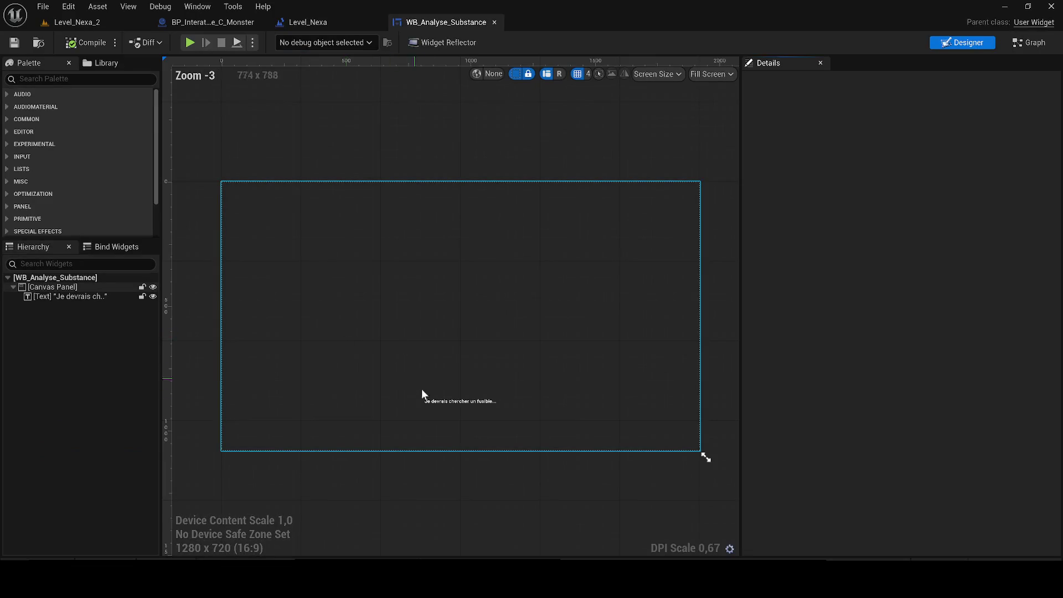
- Change the text block to 'Analyse terminée : substance organique inconnue' and save the widget
scroll(422, 394, up, 3)
click(443, 396)
scroll(500, 290, up, 2)
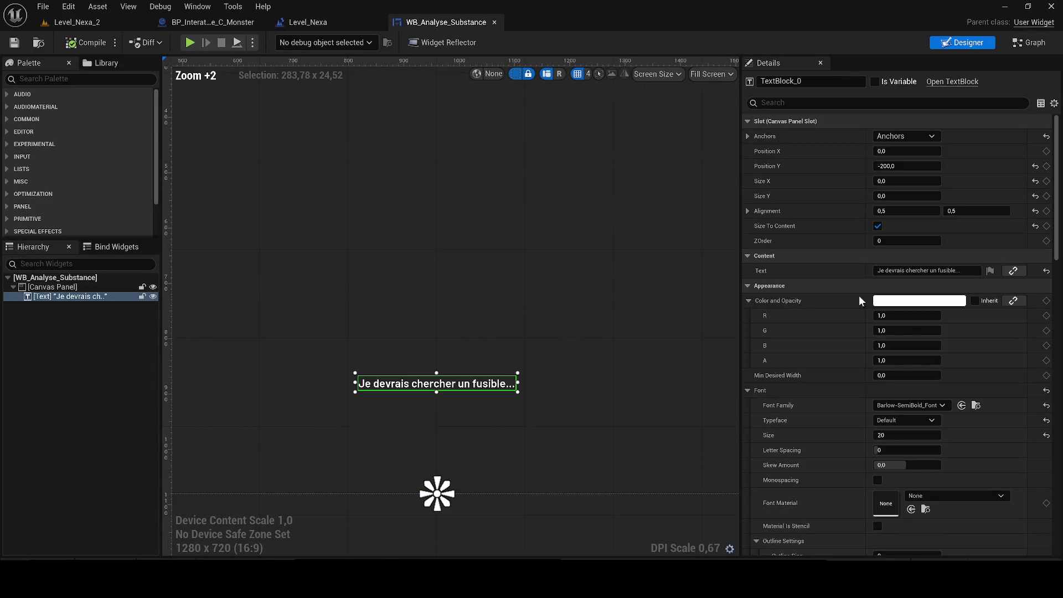
click(872, 267)
key(BackSpace)
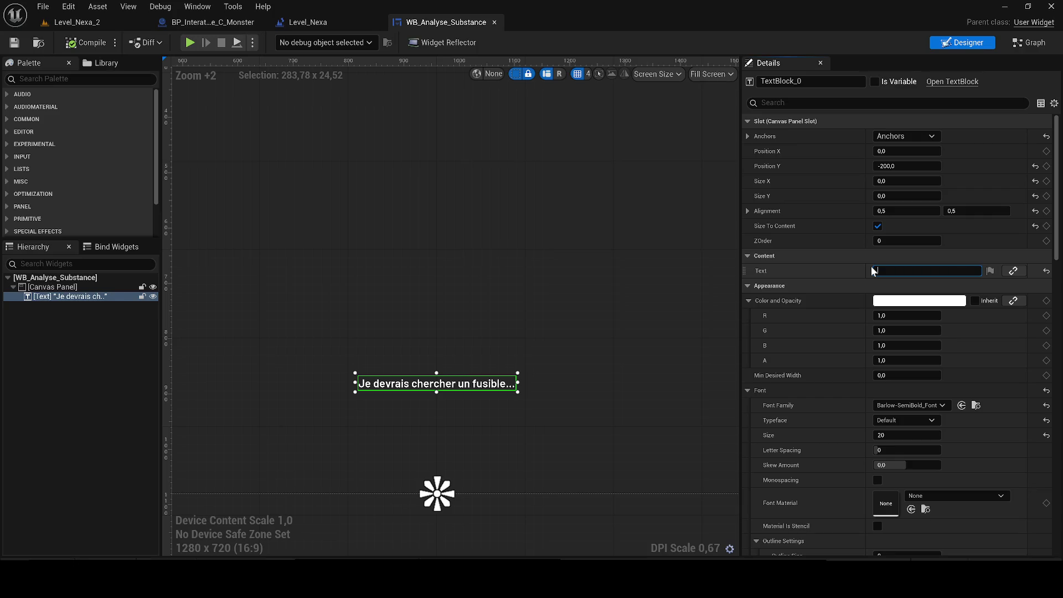
text(s)
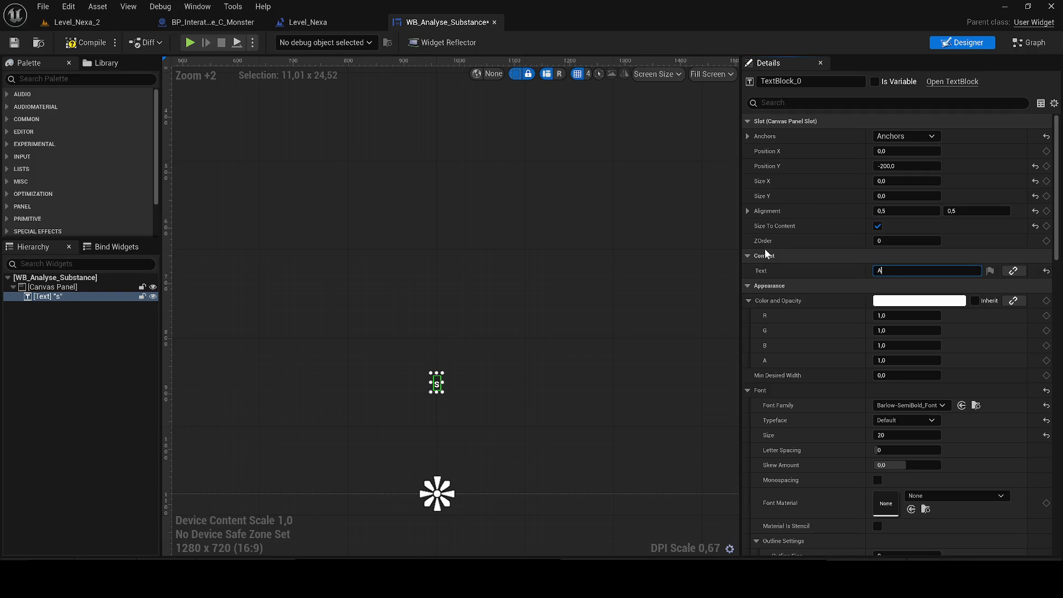
text(nal)
text(u)
text(yse)
text( terminé)
text( : sub)
text(ganique )
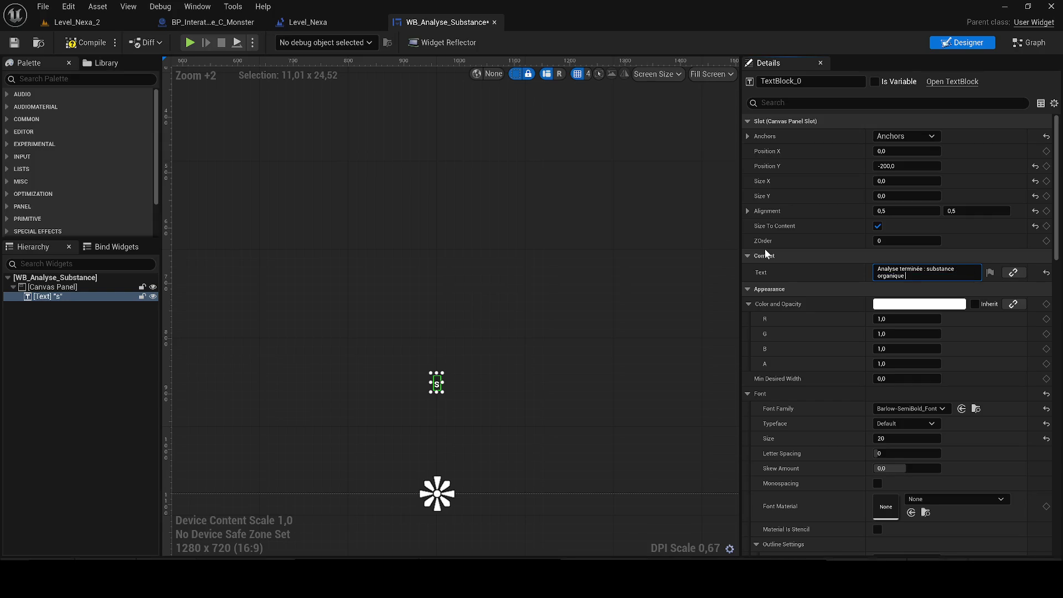
text(inconnue)
key(Return)
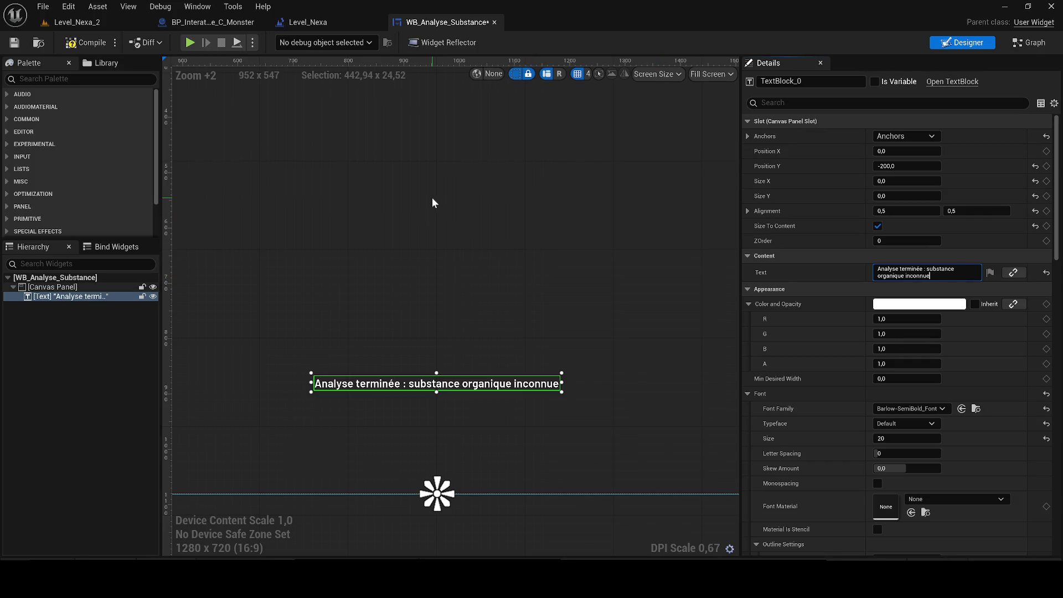
click(14, 42)
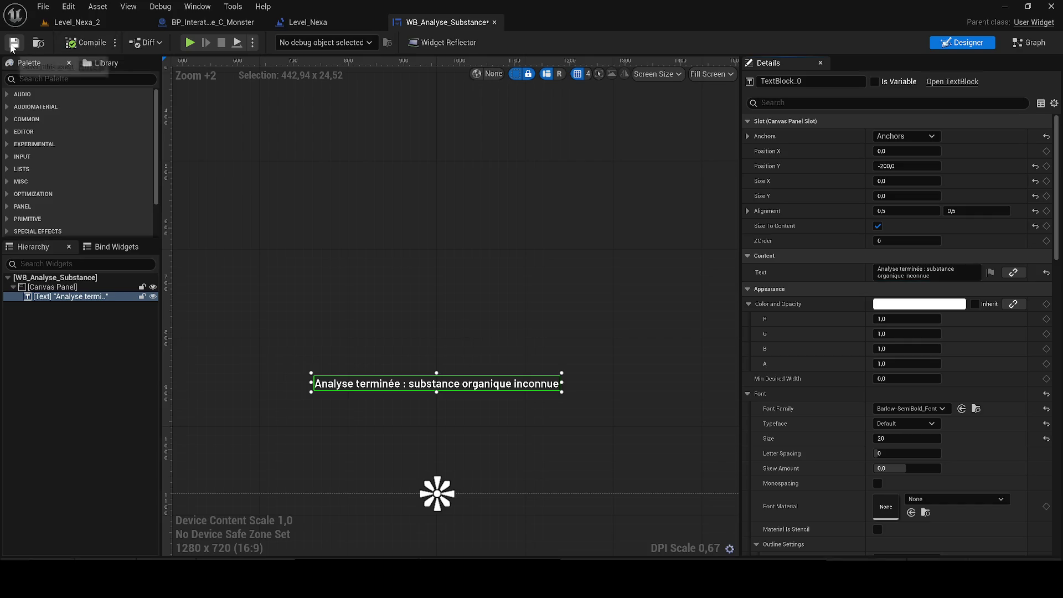
- Move TriggerBox_Cinematic left toward the wall, save all levels, and play-test Level_Nexa_2
click(76, 22)
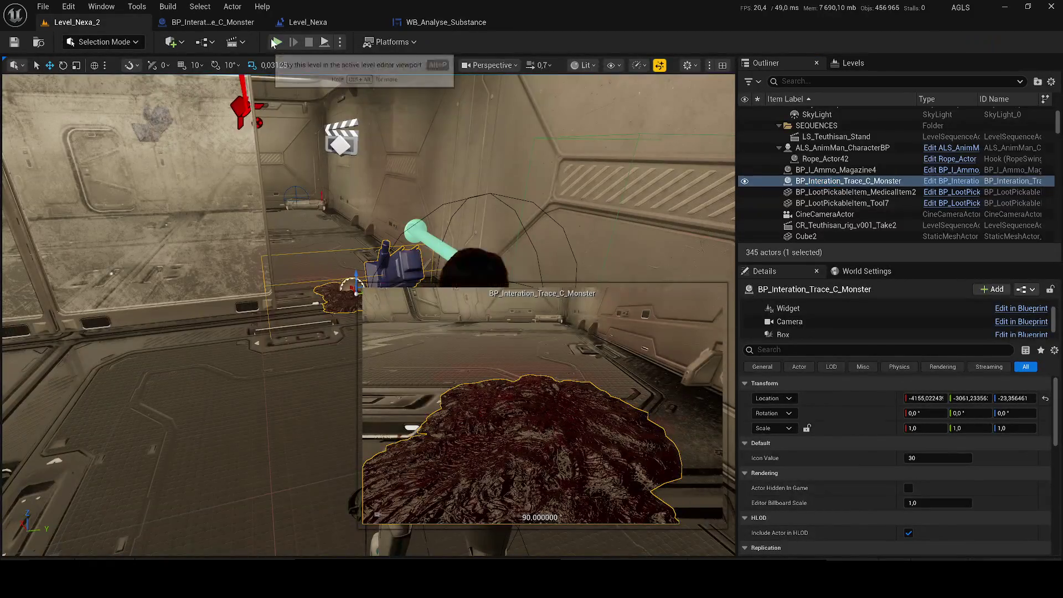
drag(471, 234, 470, 234)
click(406, 223)
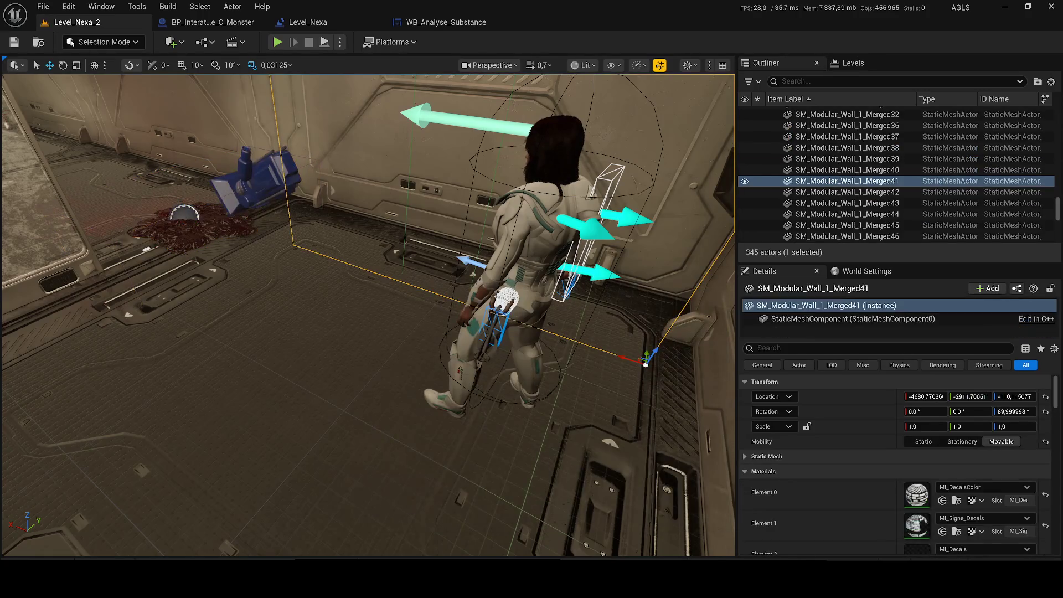
key(f)
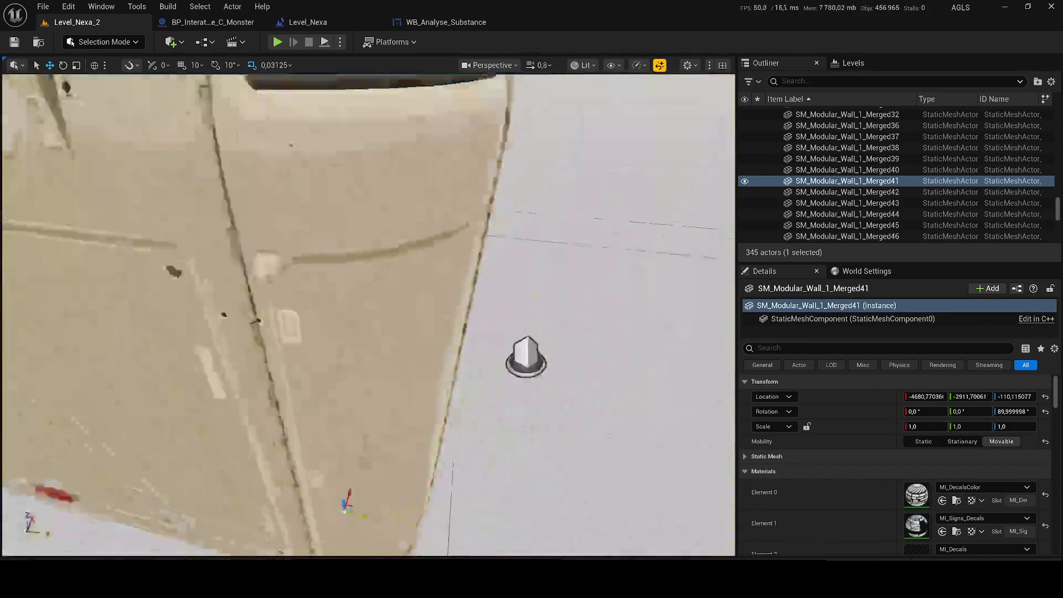
click(460, 355)
click(458, 341)
drag(458, 341, 263, 299)
key(ctrl+shift+s)
key(alt+p)
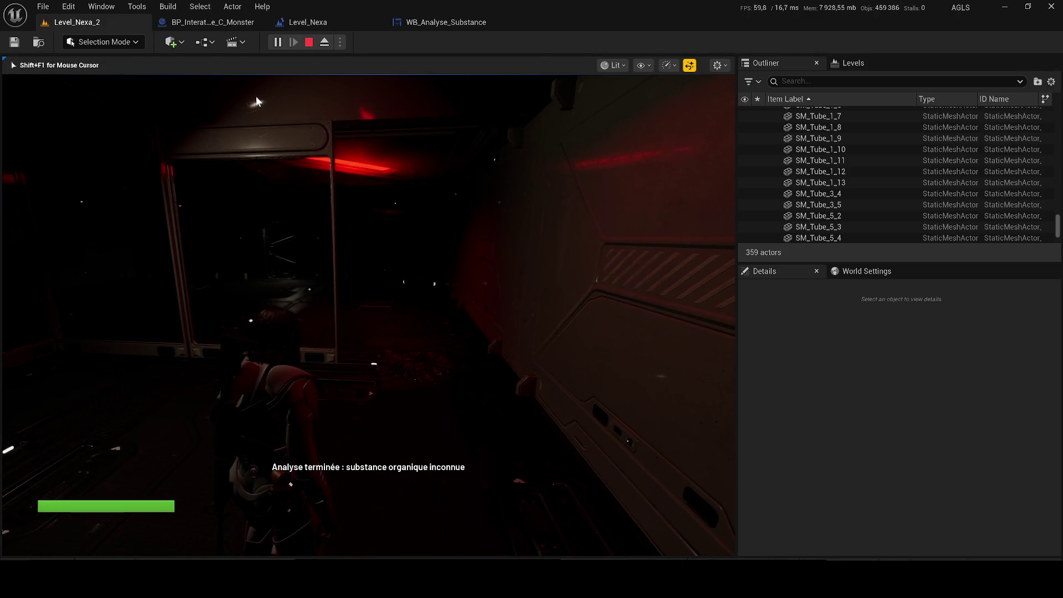
key(Escape)
- Look over the BP_Interation_Trace_C_Monster EventGraph nodes
click(223, 12)
mouse_move(208, 19)
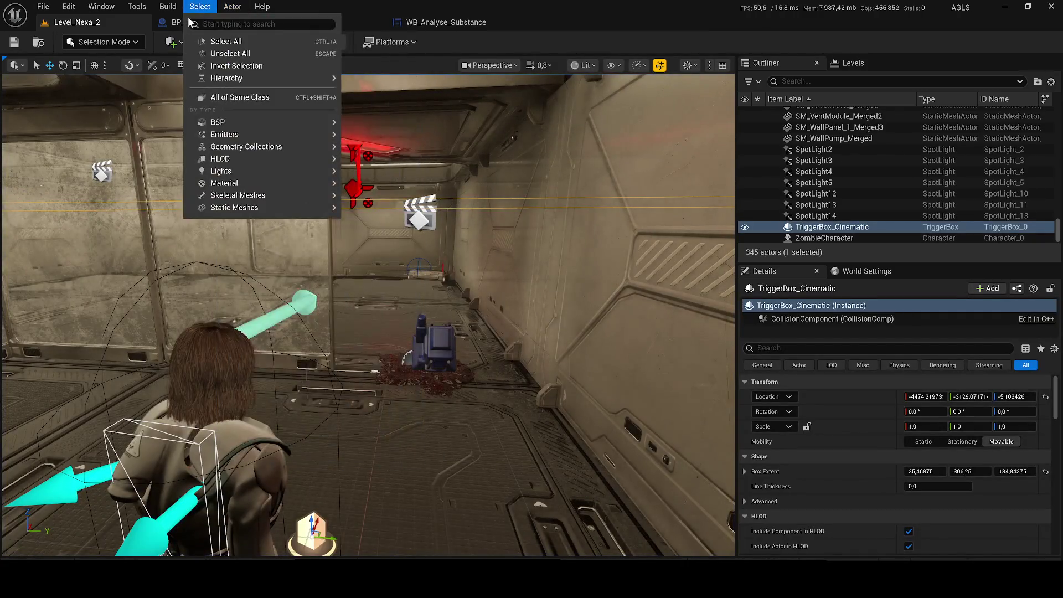
click(176, 22)
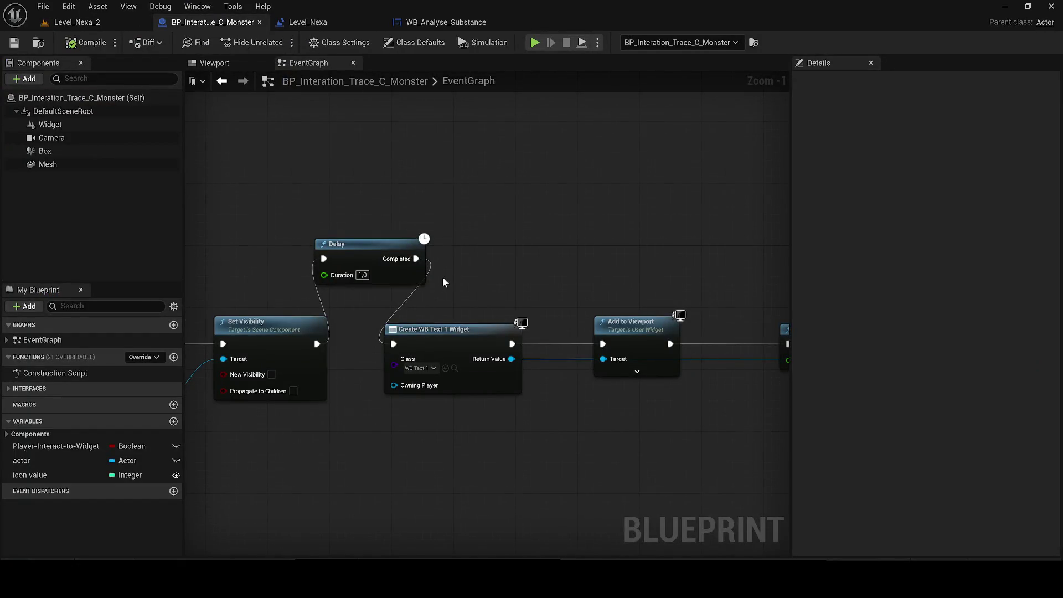
scroll(442, 283, down, 3)
mouse_move(341, 276)
mouse_down()
mouse_move(440, 306)
mouse_move(623, 315)
mouse_up()
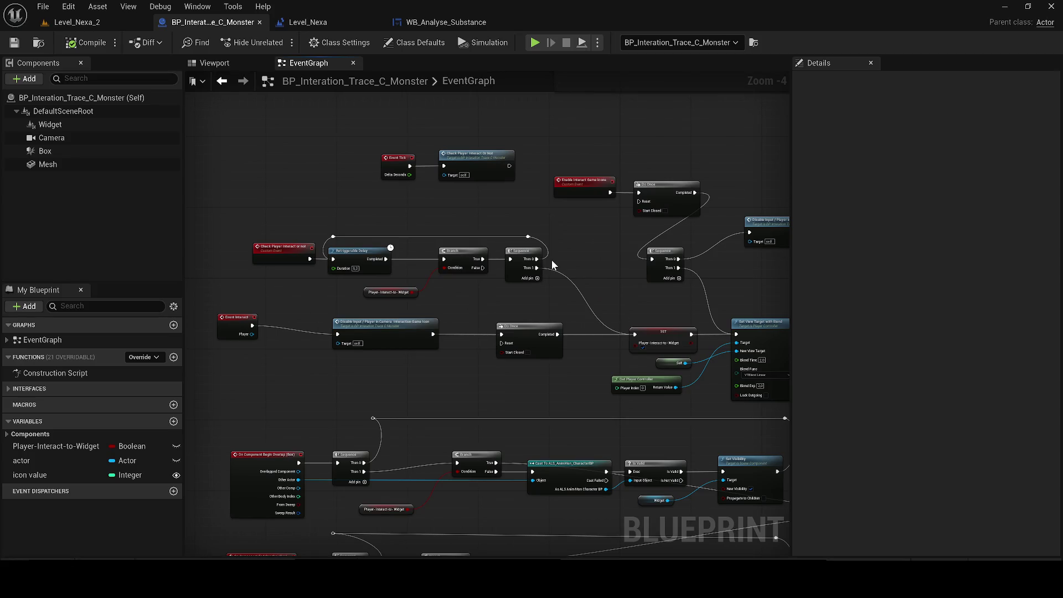
- Play-test Level_Nexa_2 again, then return to the WB_Analyse_Substance widget designer
click(80, 23)
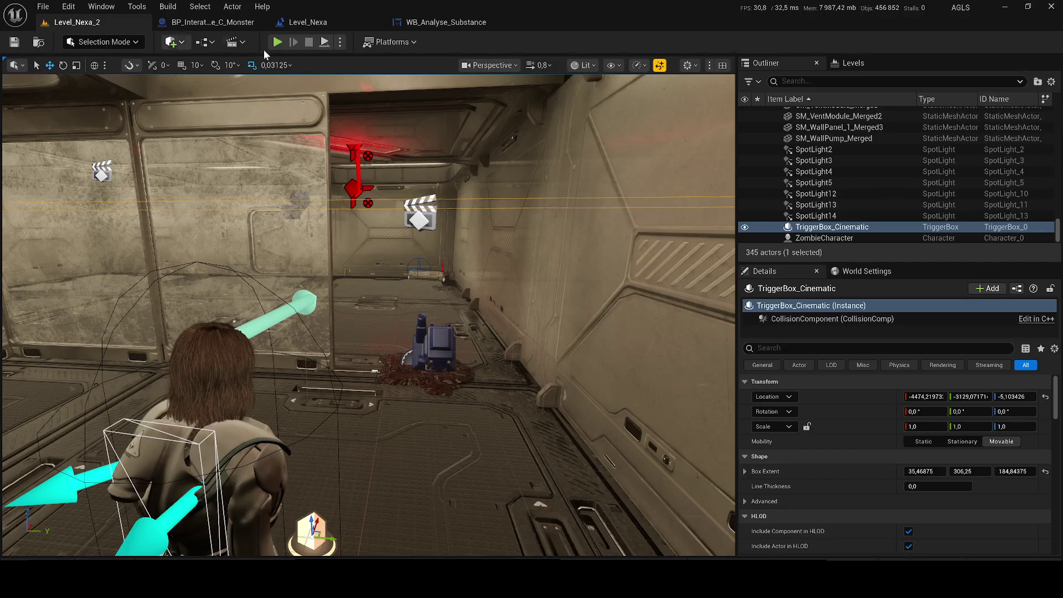
key(alt+p)
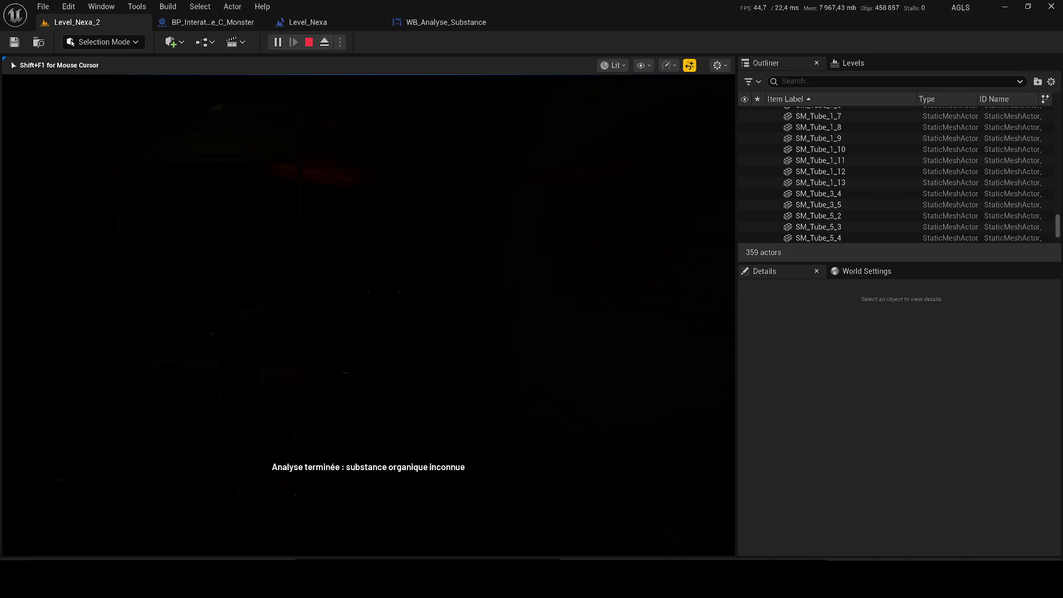
key(Escape)
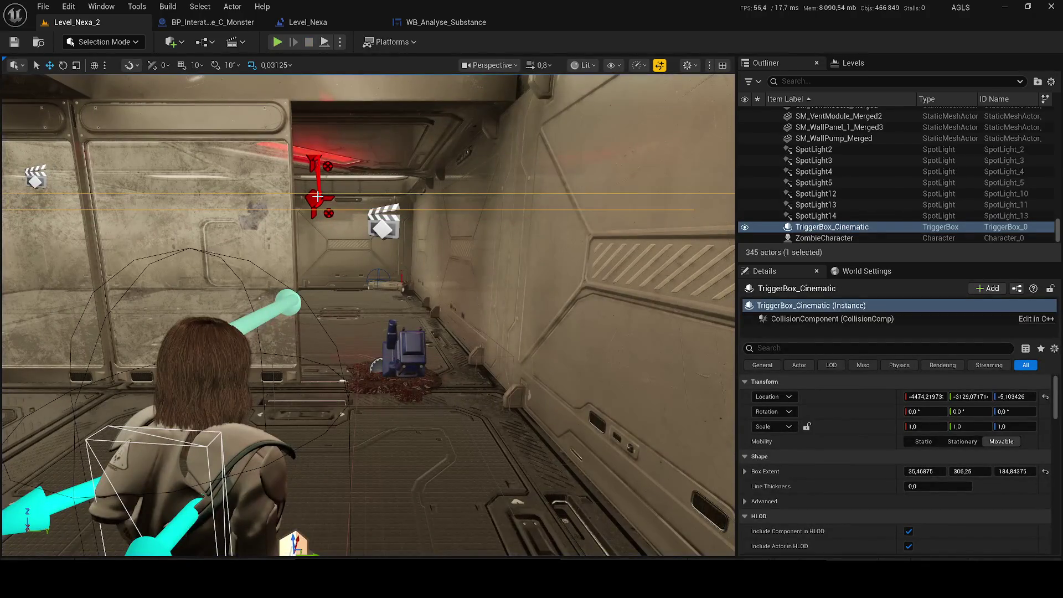
click(446, 22)
scroll(374, 260, down, 3)
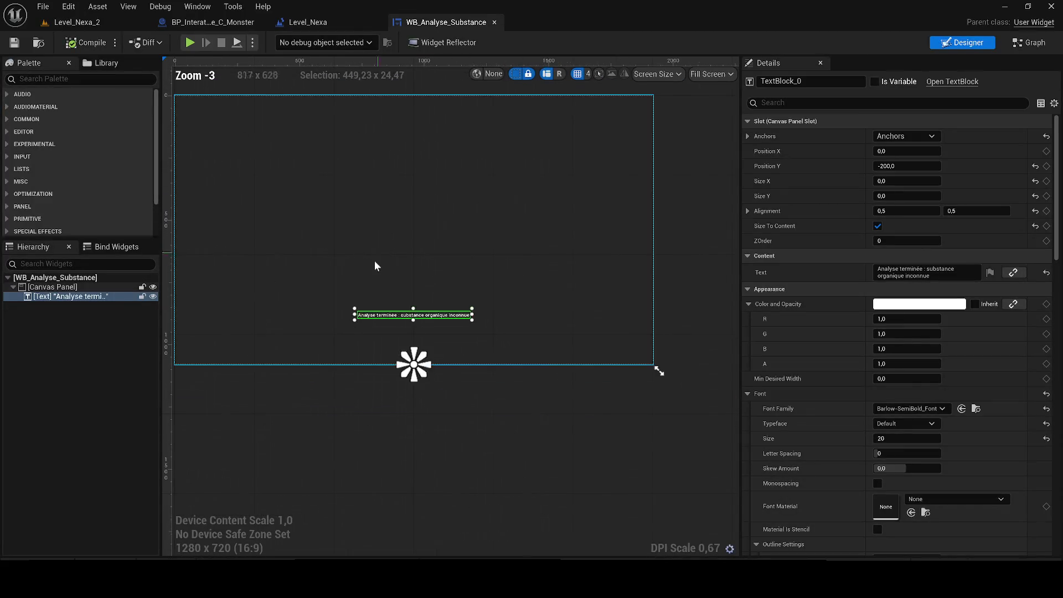
- In the Level_Nexa blueprint, set the Create Widget class to WB_Analyse_Trace_Sol
click(314, 21)
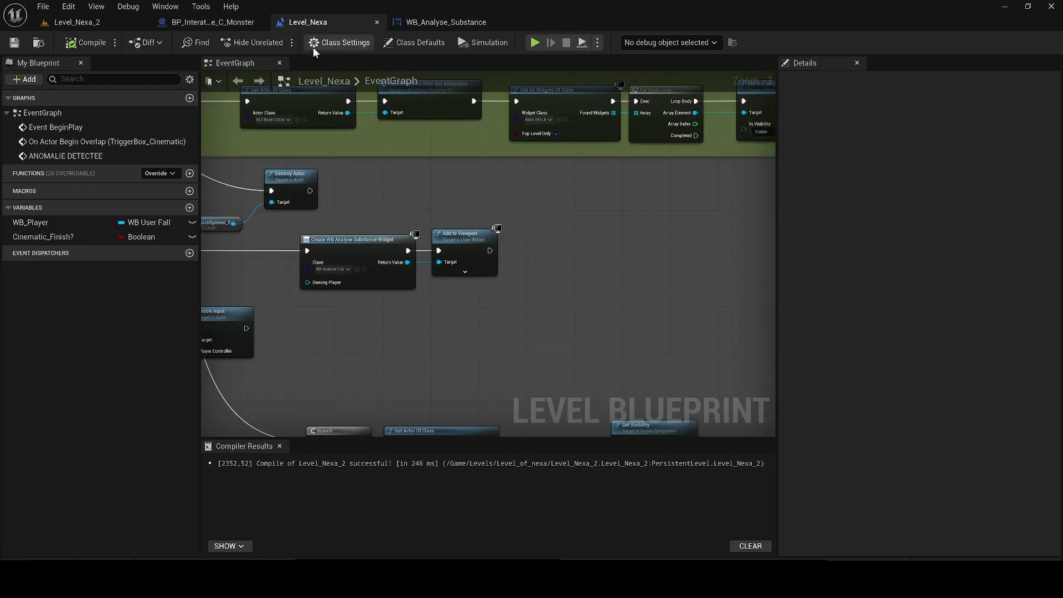
scroll(330, 317, up, 3)
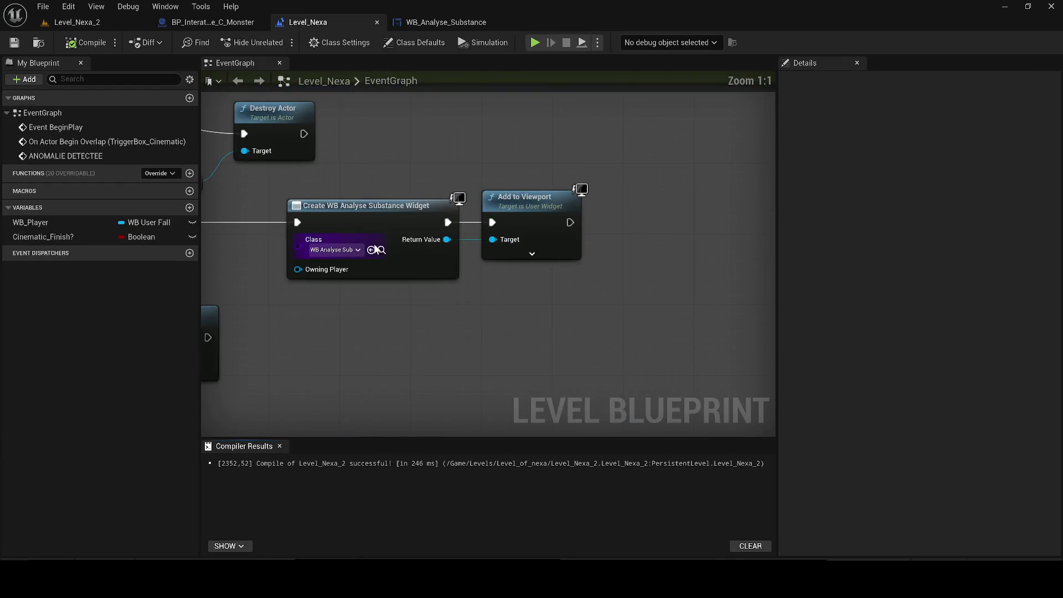
click(380, 250)
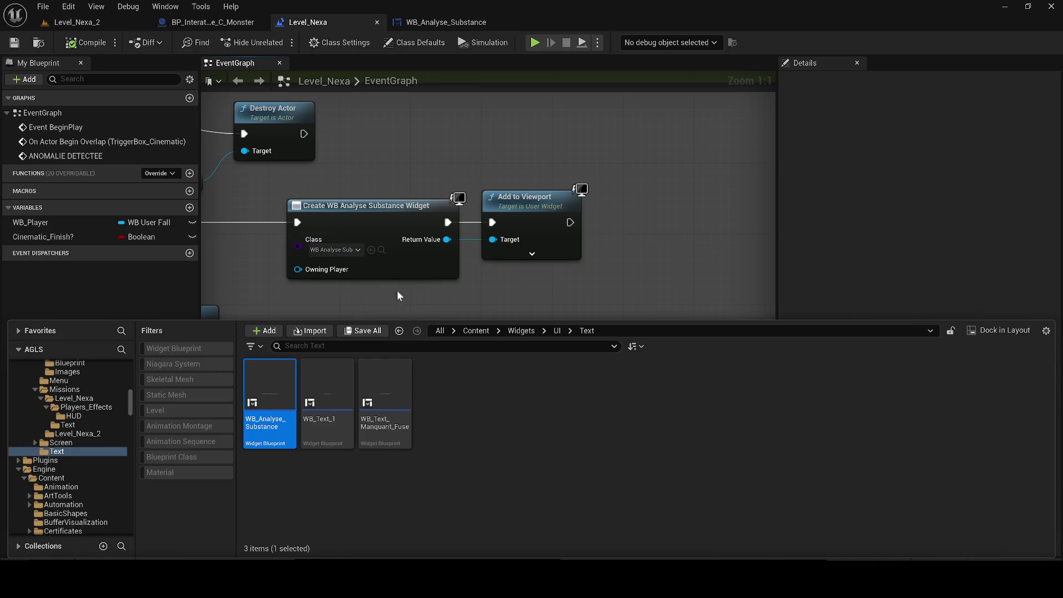
click(335, 250)
scroll(570, 232, down, 4)
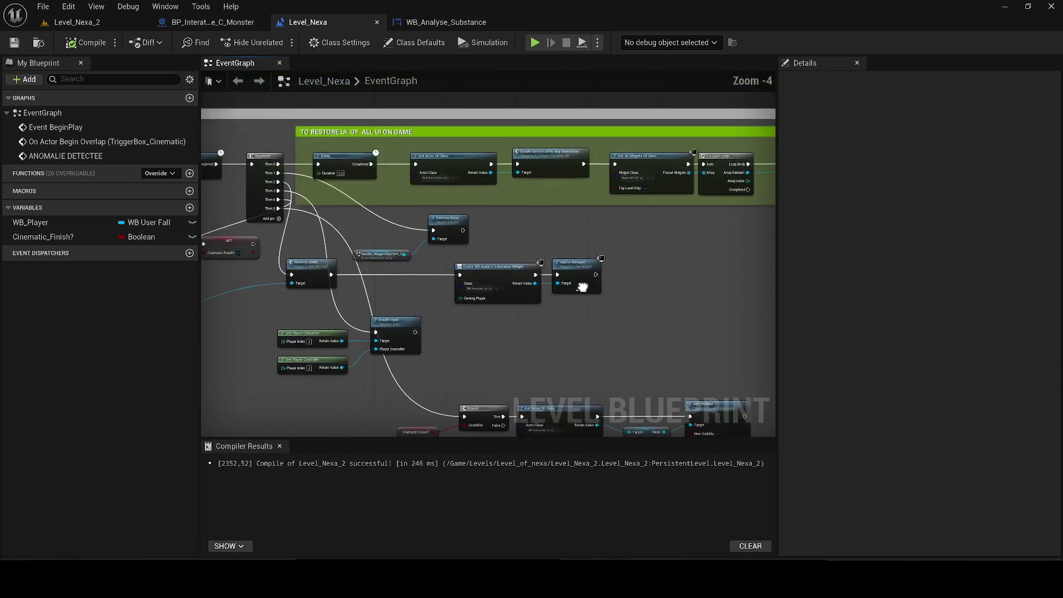
scroll(582, 287, up, 5)
click(476, 283)
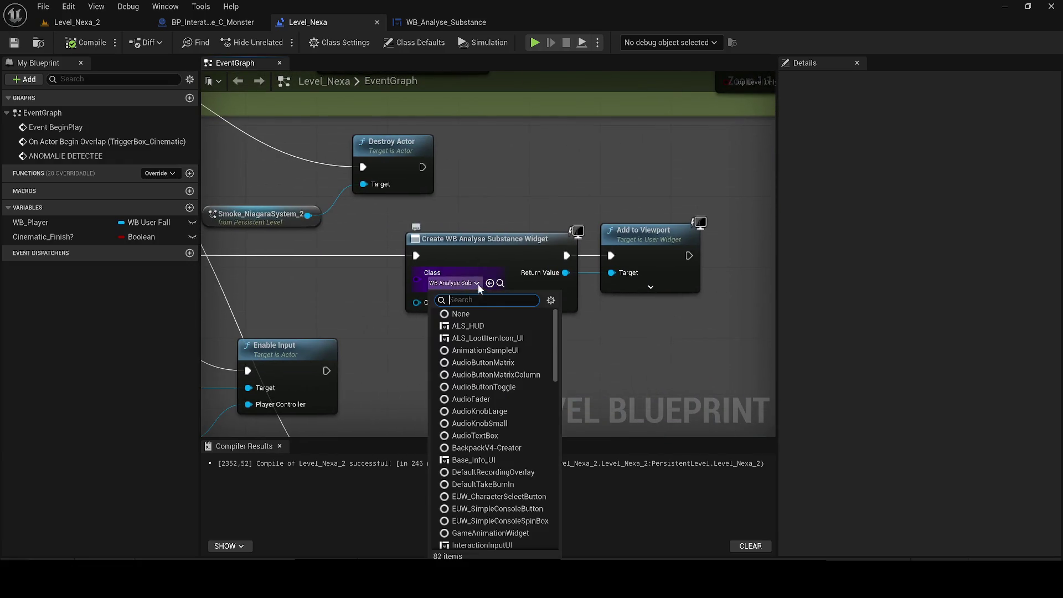
text(analyse)
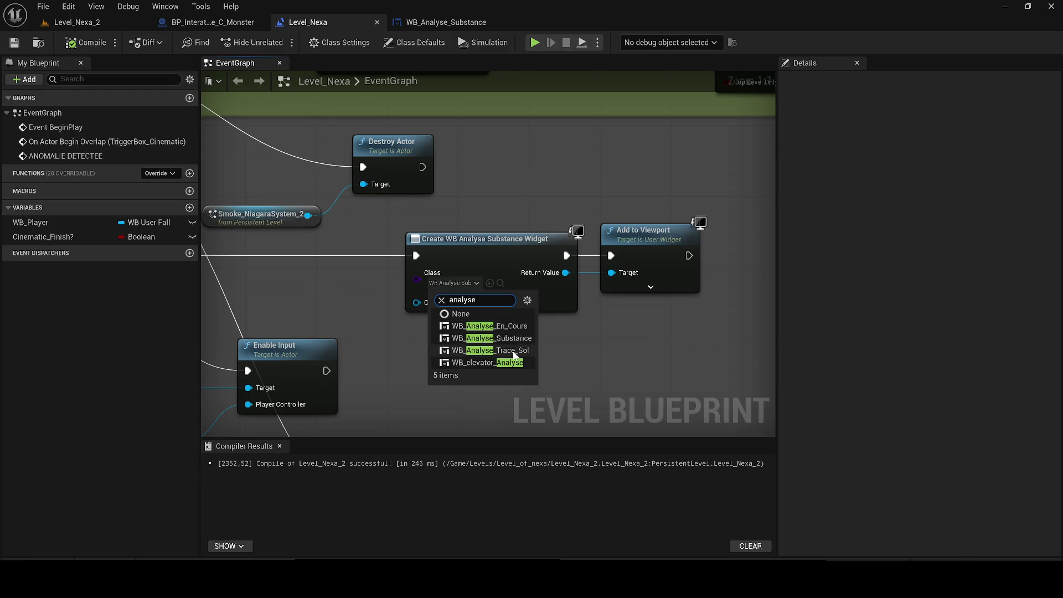
click(490, 350)
- Save the map and start a Level_Nexa_2 test play
click(15, 43)
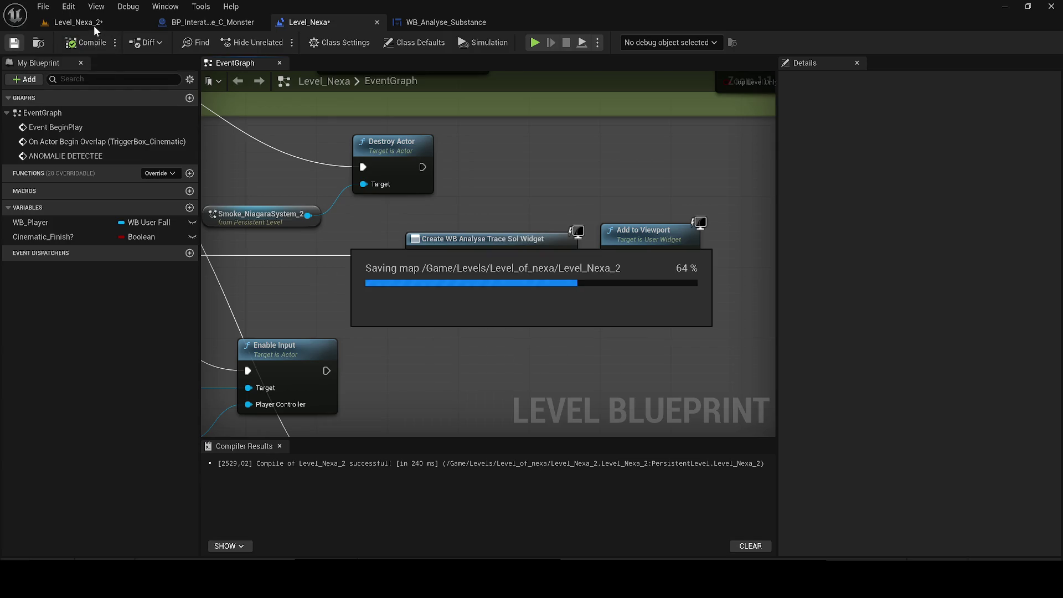
click(94, 25)
click(274, 42)
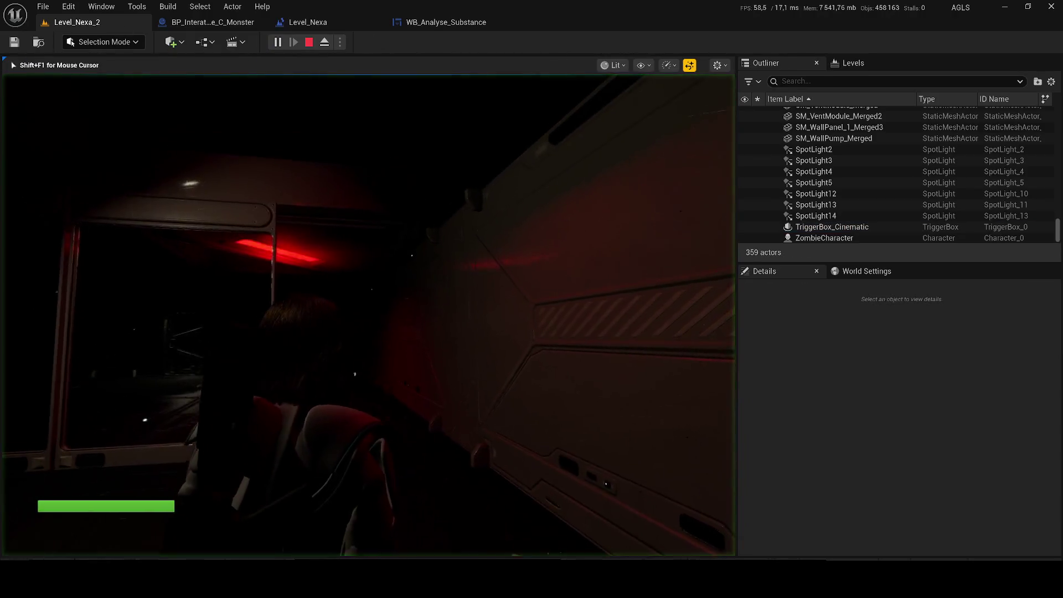
- Move Smoke_NiagaraSystem_2 along X to -4159.1 and save the level
key(Escape)
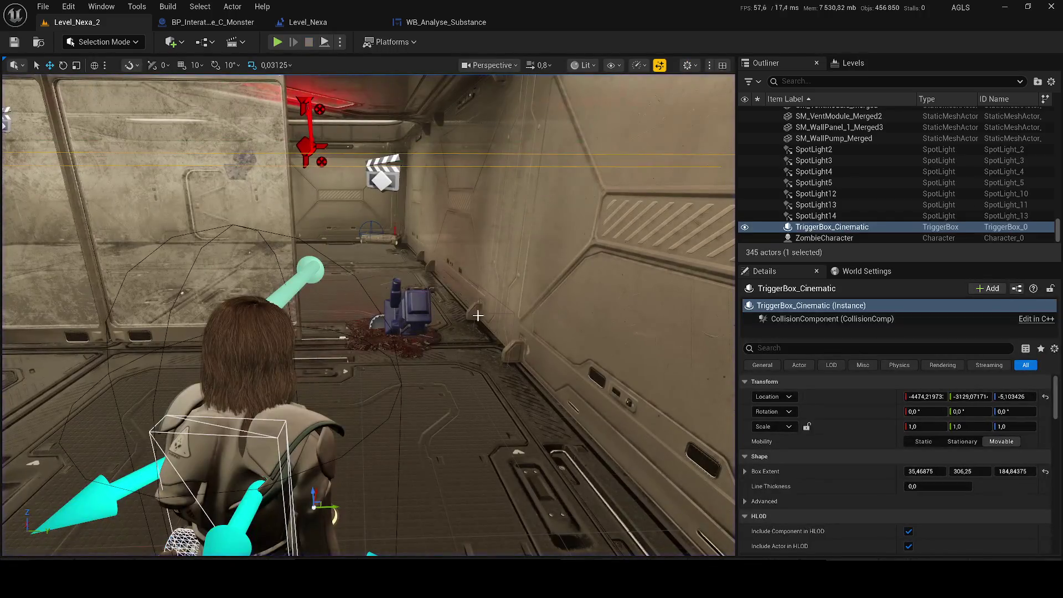
scroll(897, 174, up, 2)
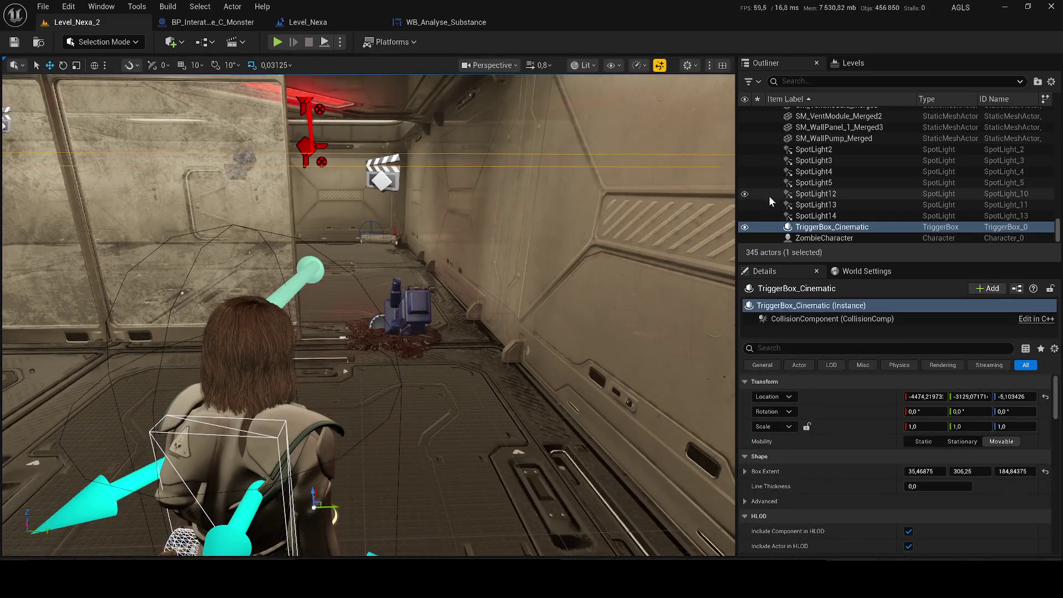
click(745, 100)
scroll(830, 166, down, 4)
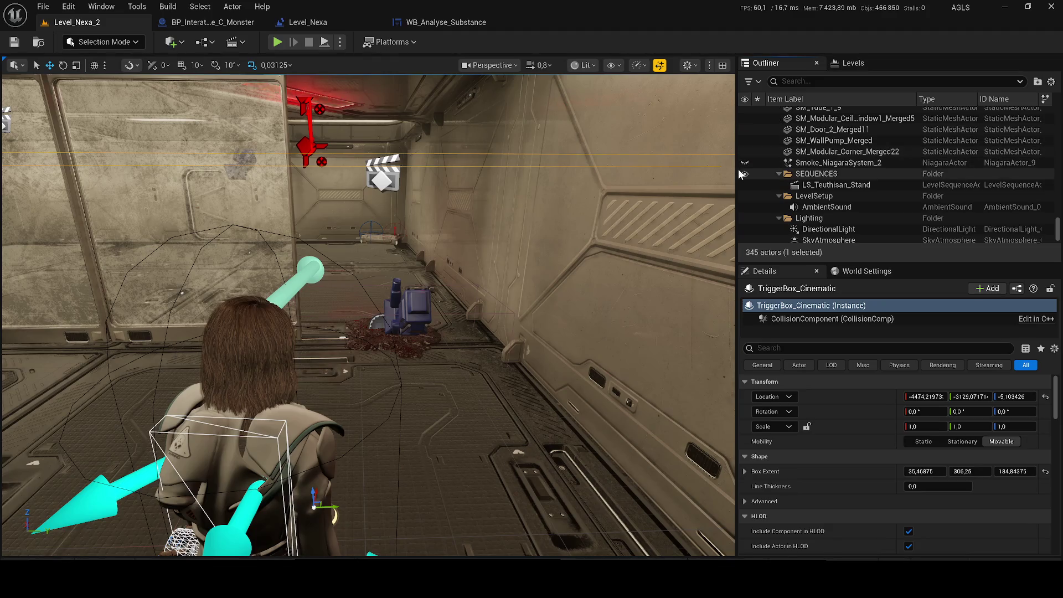
click(796, 164)
mouse_move(380, 278)
mouse_down()
mouse_move(349, 227)
mouse_move(380, 277)
mouse_up()
drag(512, 347, 471, 344)
key(ctrl+s)
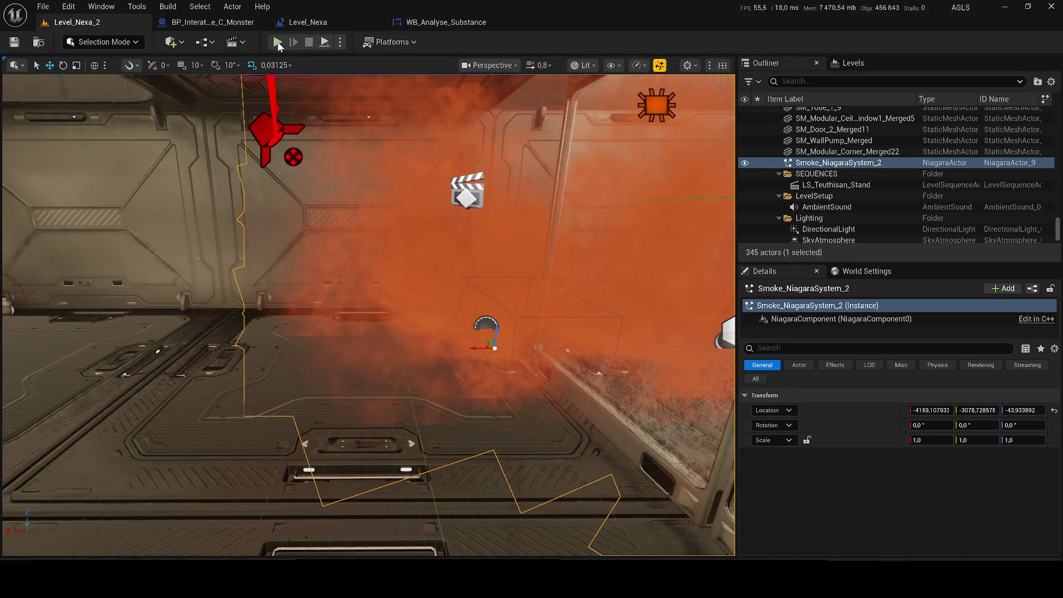
- Play-test the level, move the view closer to the smoke, save, and play-test again
click(278, 42)
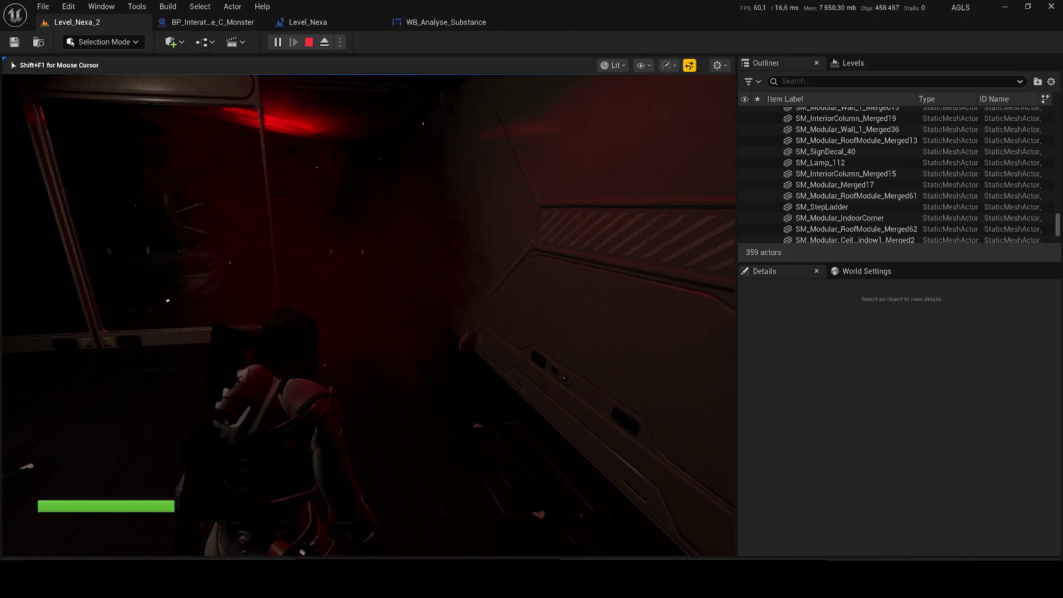
key(Escape)
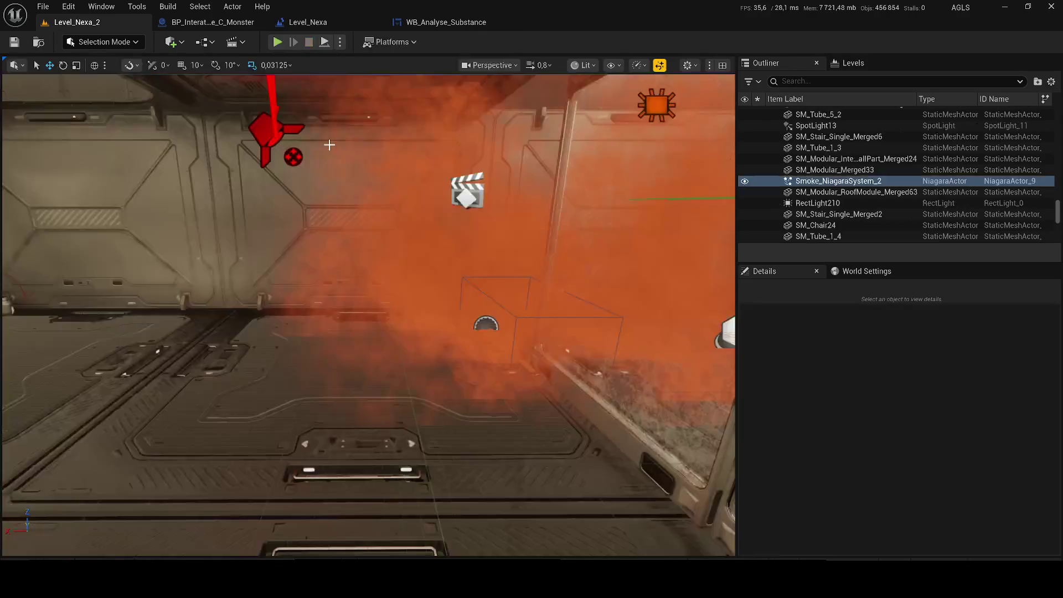
mouse_move(329, 144)
mouse_down()
mouse_move(508, 349)
mouse_move(406, 342)
mouse_move(421, 310)
mouse_move(382, 318)
mouse_up()
key(ctrl+s)
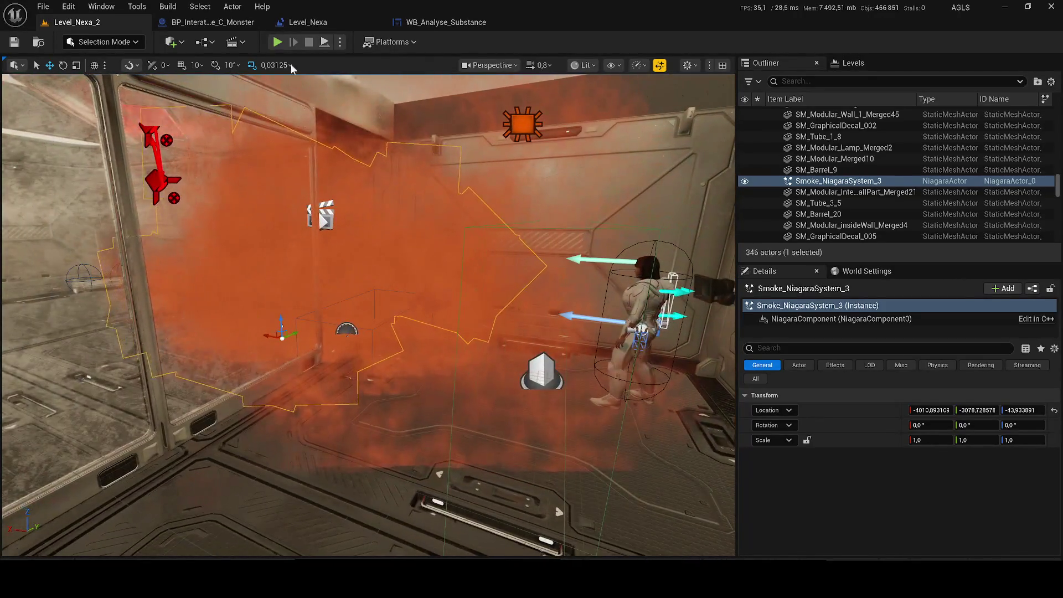
click(277, 41)
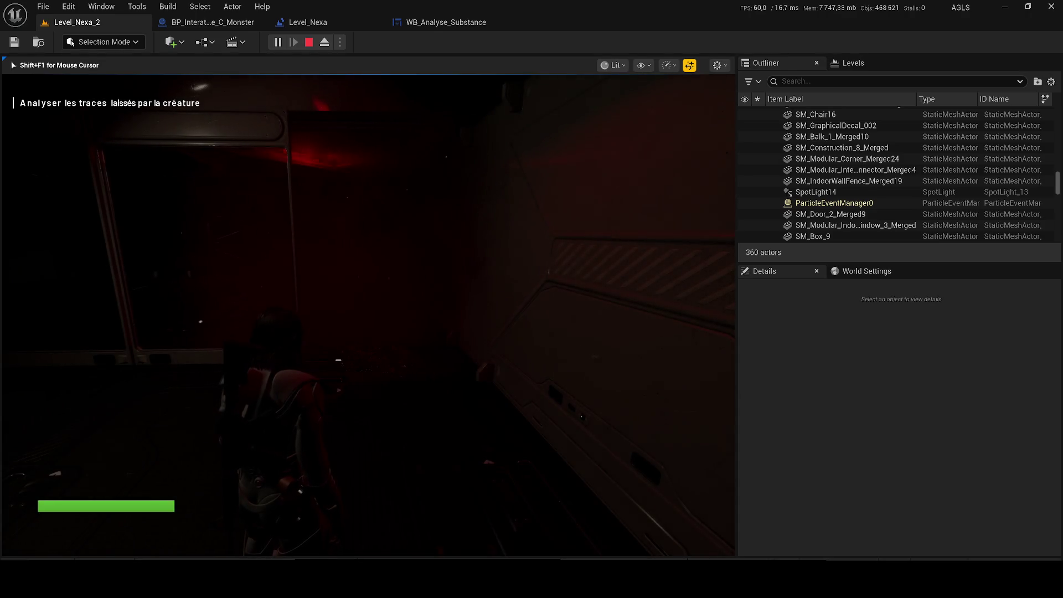
- Walk the character through the red-lit corridor into the dark room, then end the playtest
key(w)
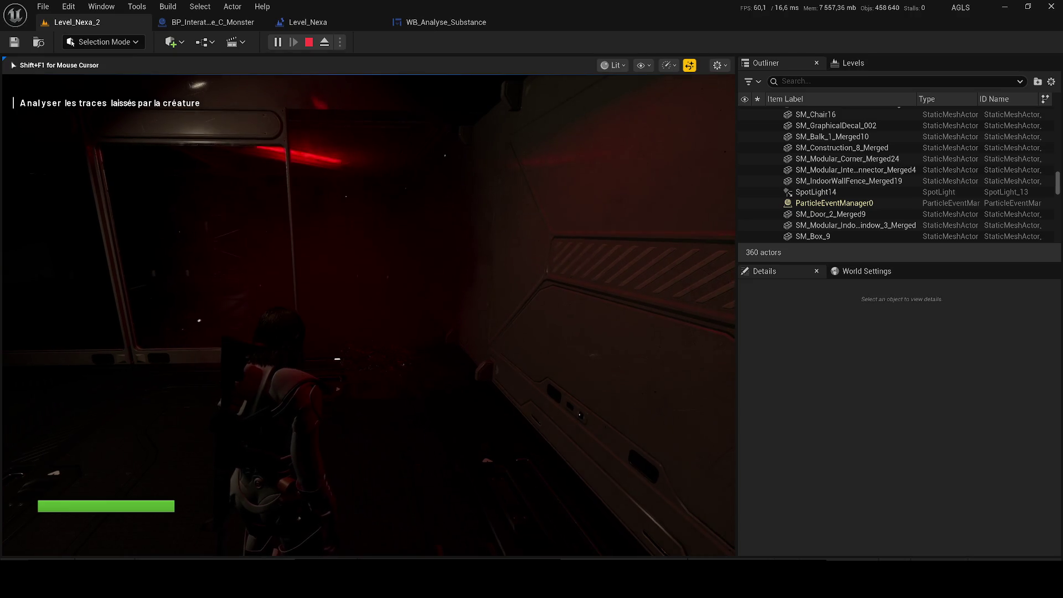
key(w)
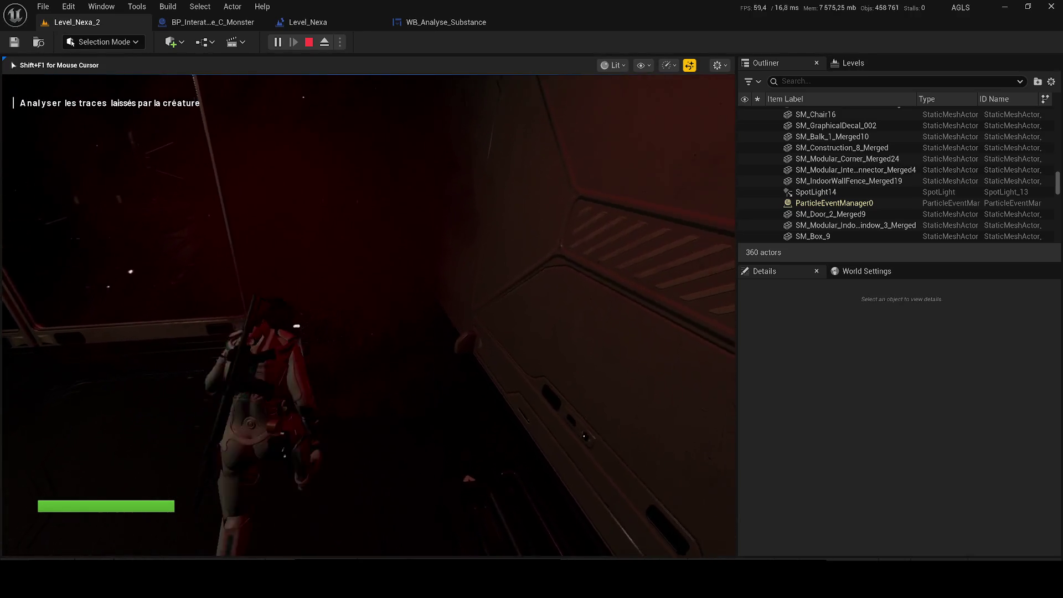
key(w)
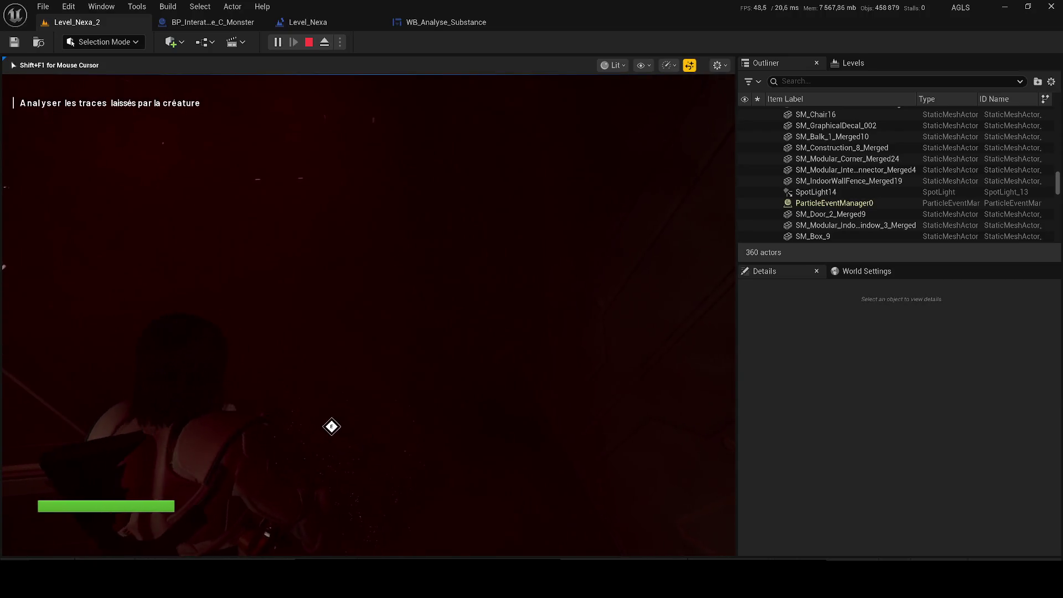
key(w)
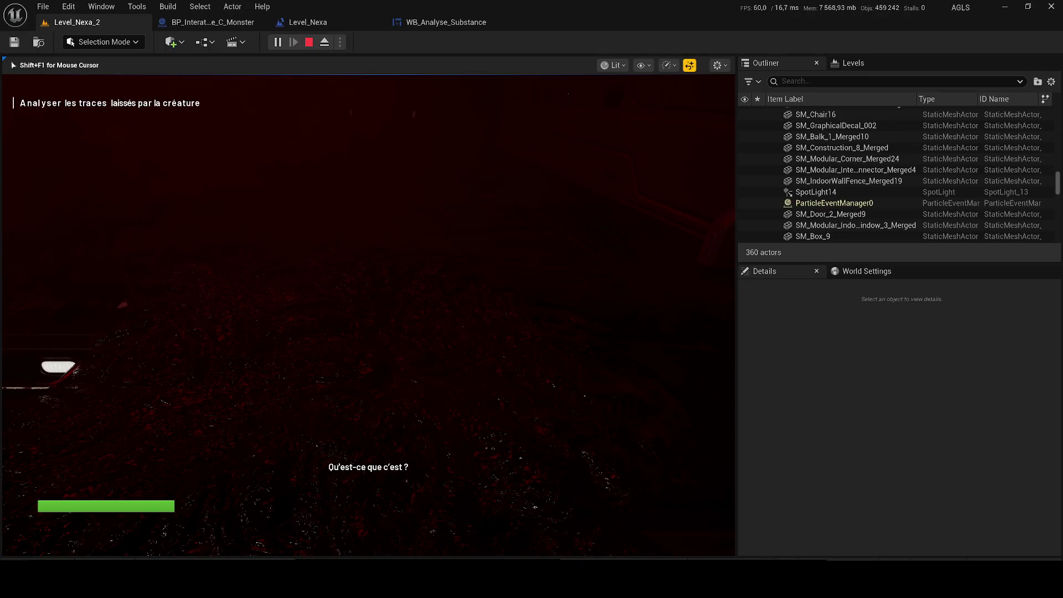
key(w)
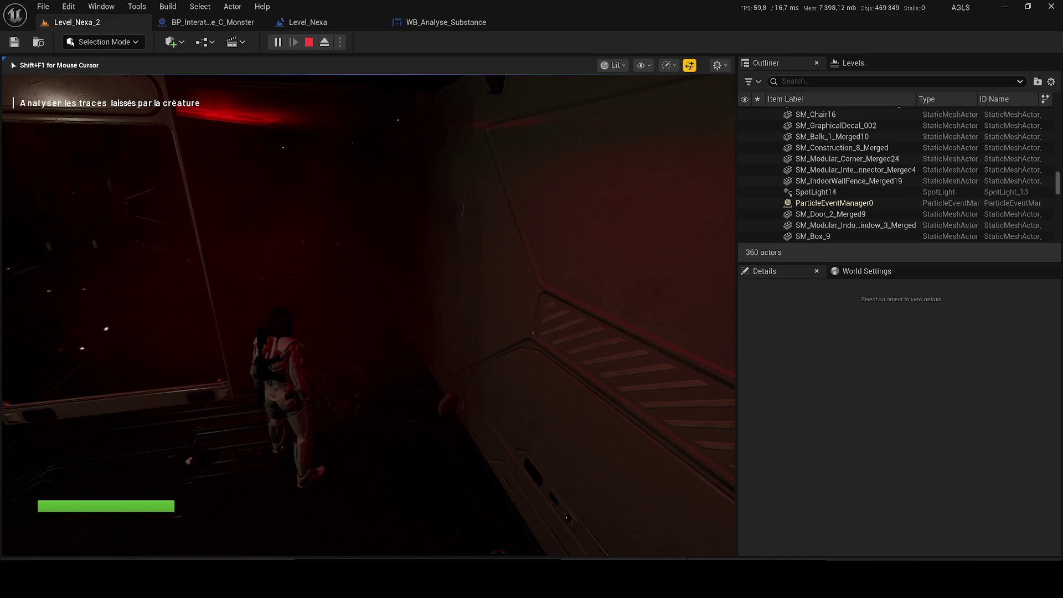
key(w)
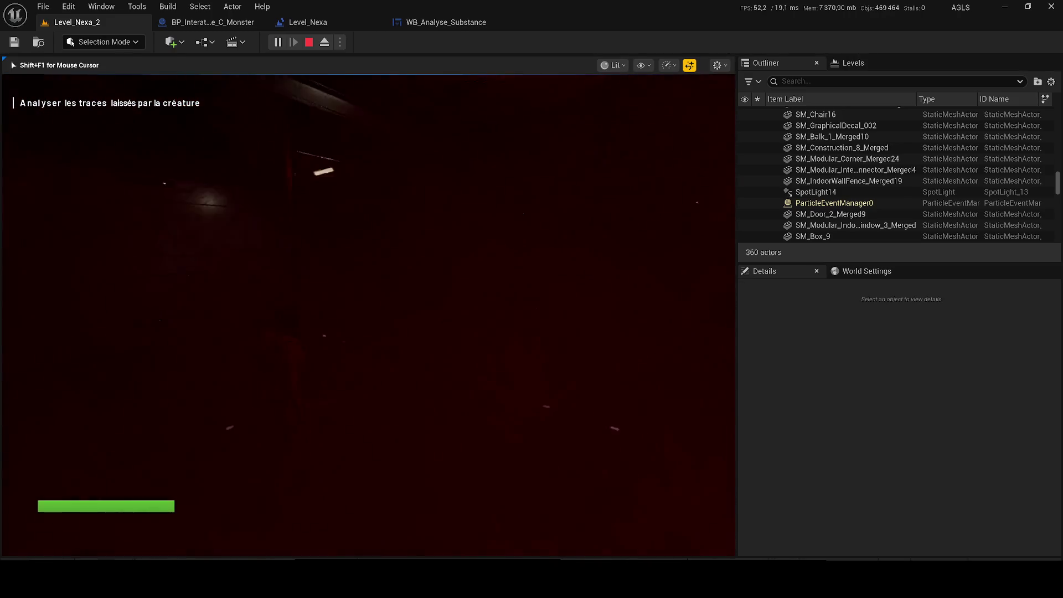
key(w)
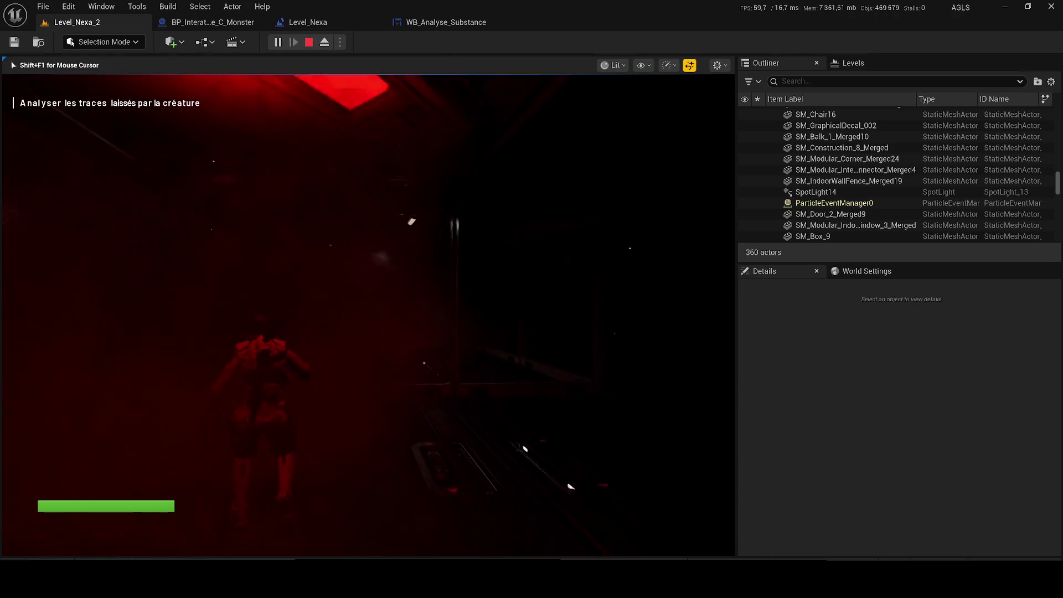
key(w)
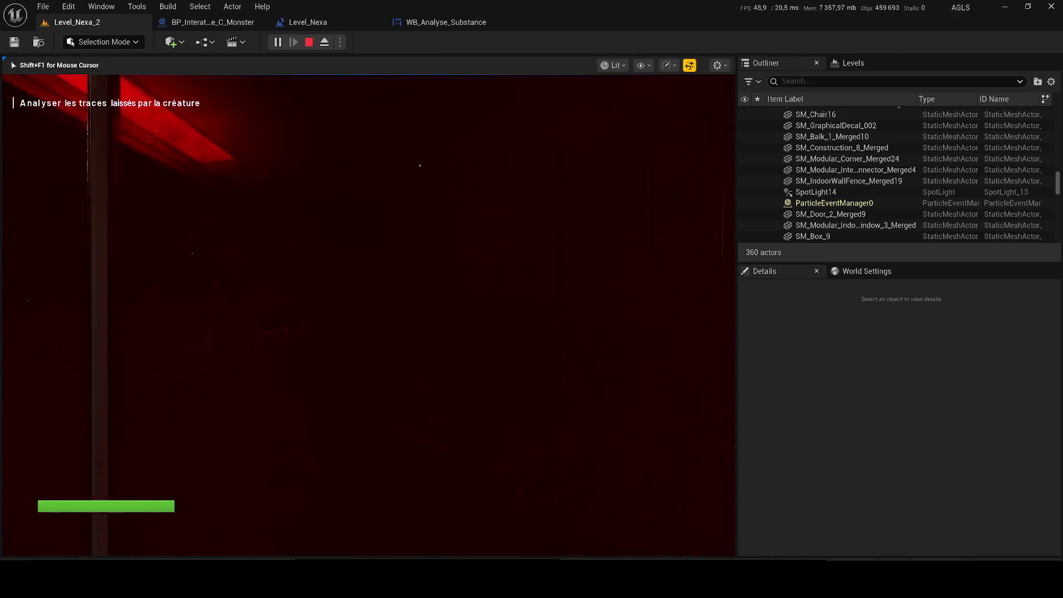
key(w)
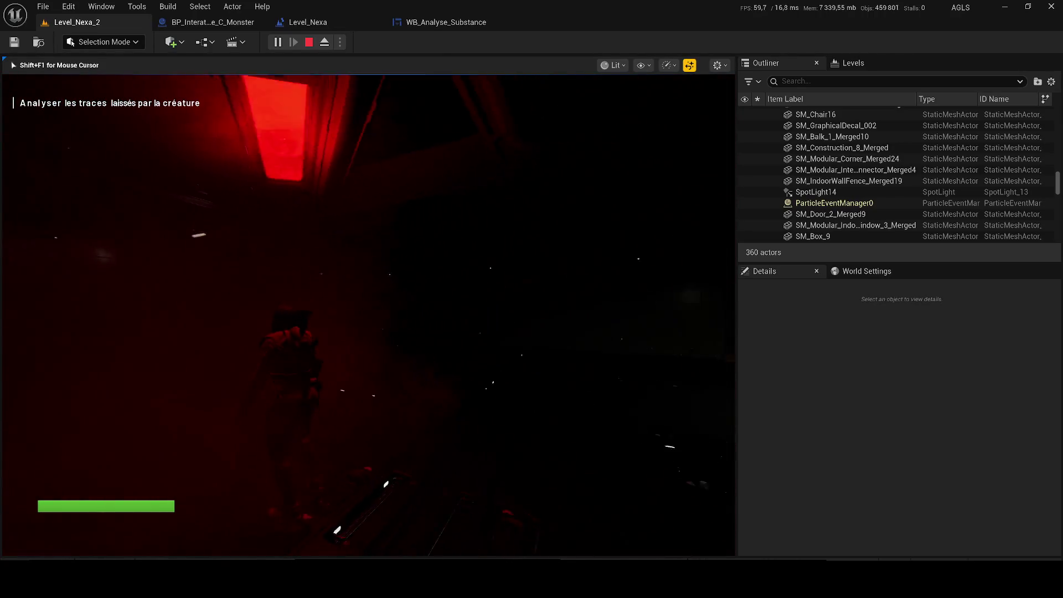
key(w)
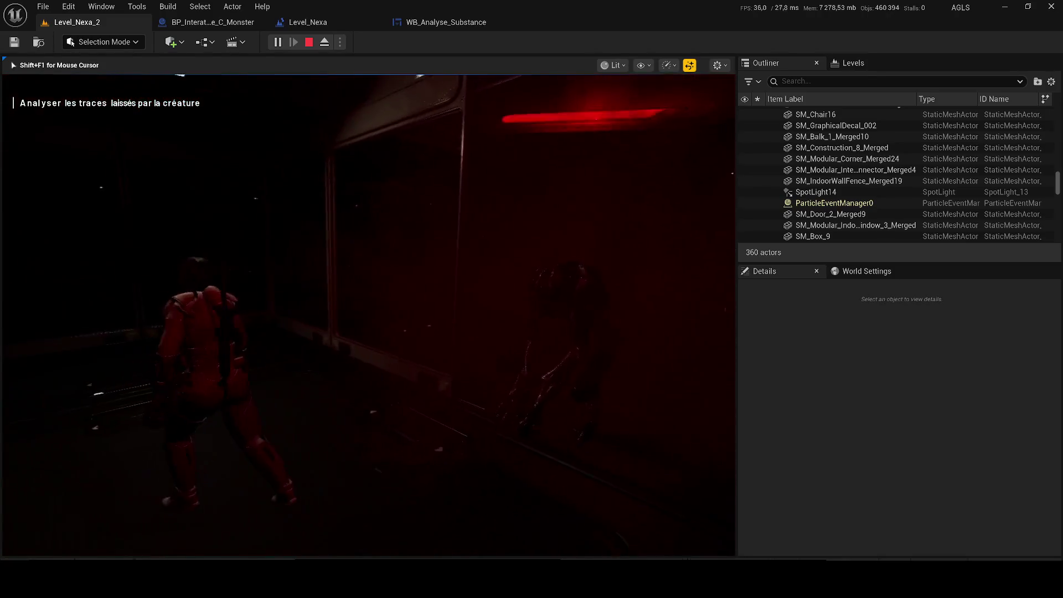
key(Escape)
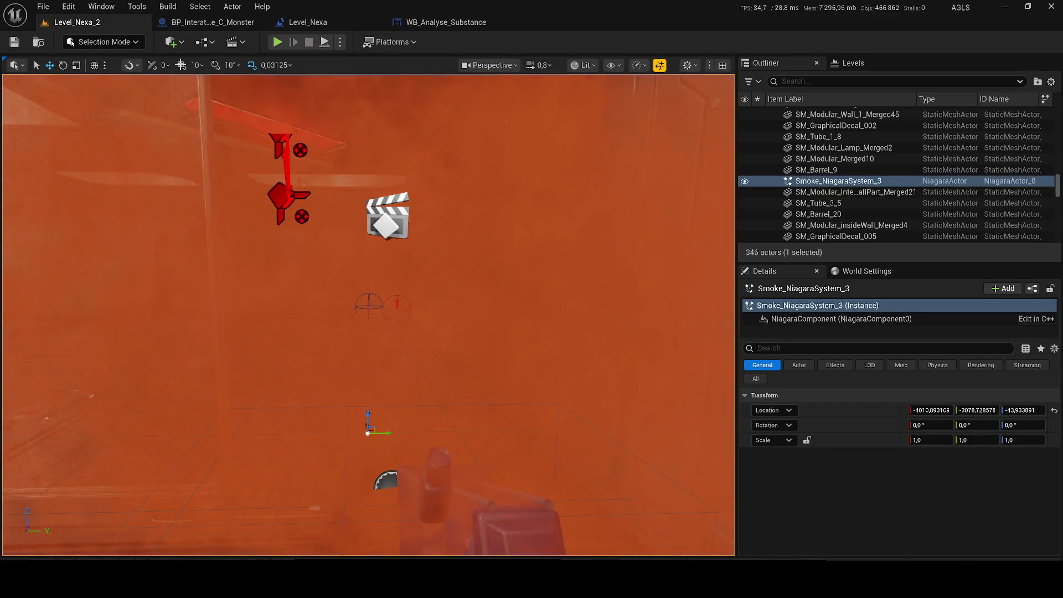
- Hide Smoke_NiagaraSystem_2 in the editor and turn the view to see the room
scroll(416, 354, down, 3)
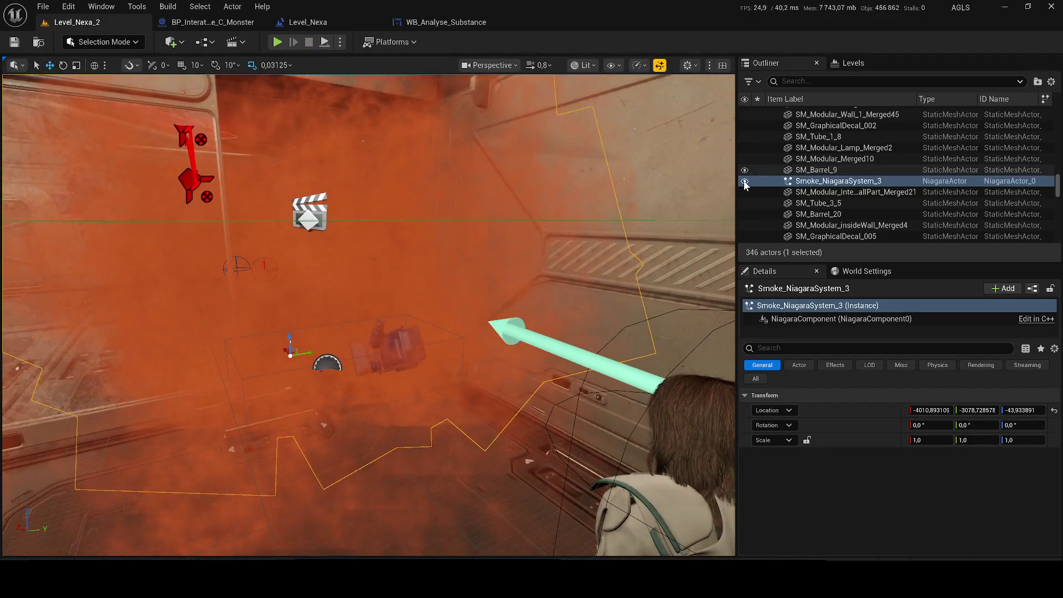
click(400, 252)
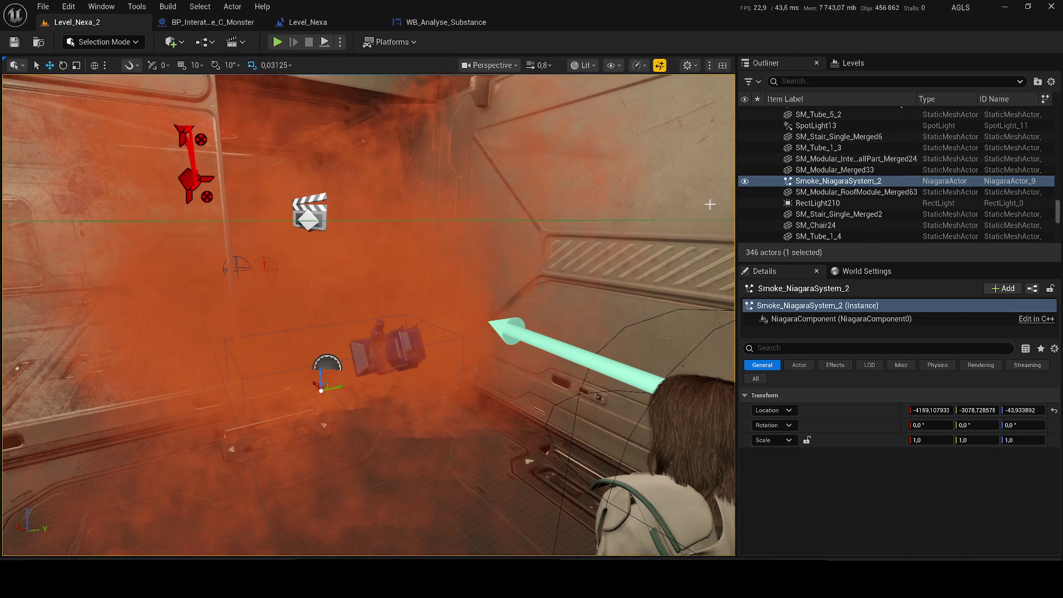
click(745, 182)
drag(503, 285, 486, 286)
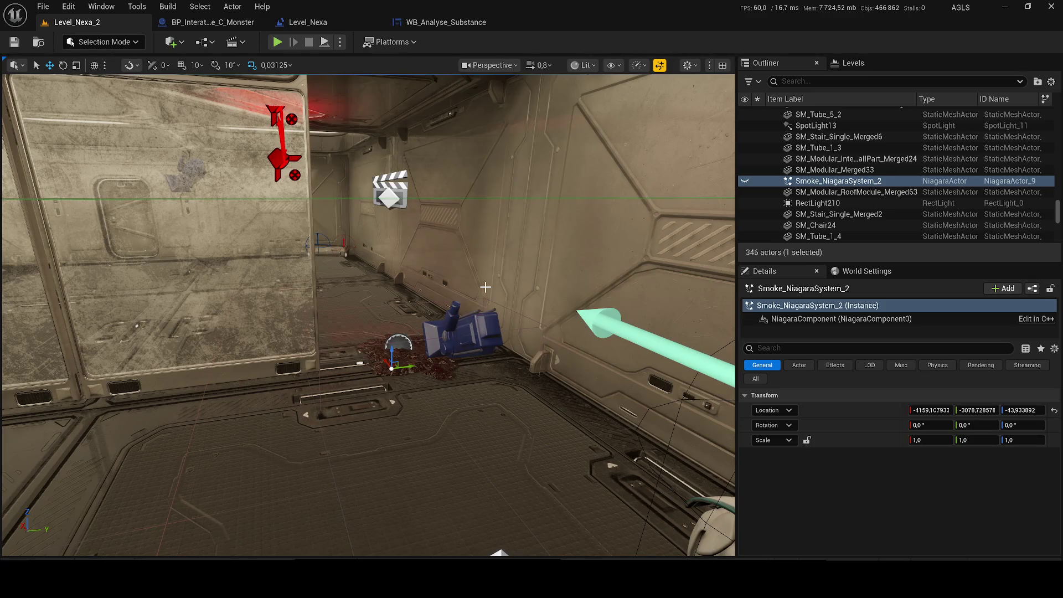
click(307, 23)
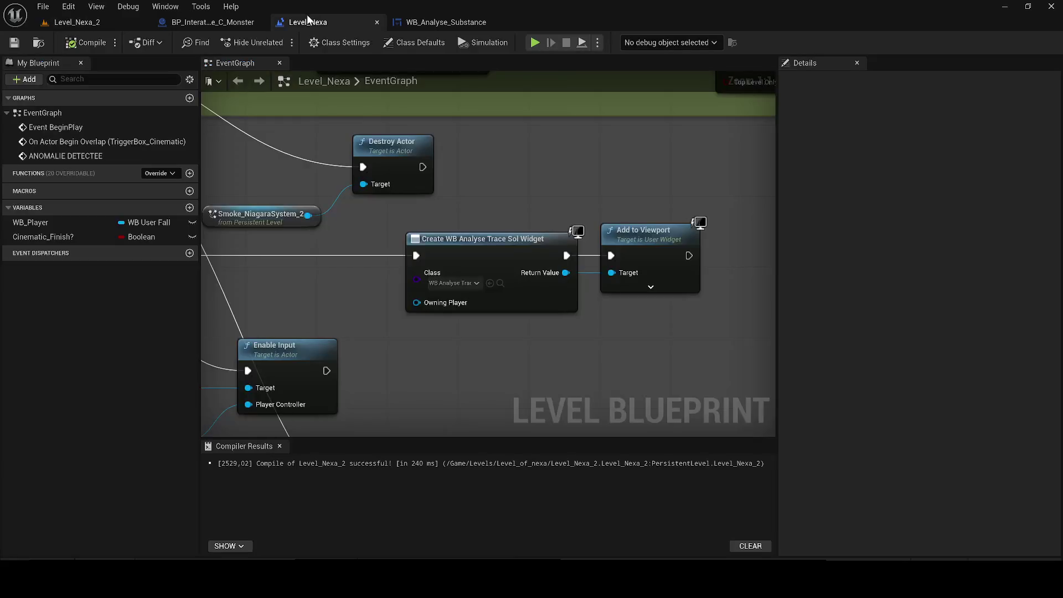
- Gate the TriggerBox_Cinematic overlap event with a new Do Once node and save the level blueprint
scroll(411, 270, down, 5)
click(280, 446)
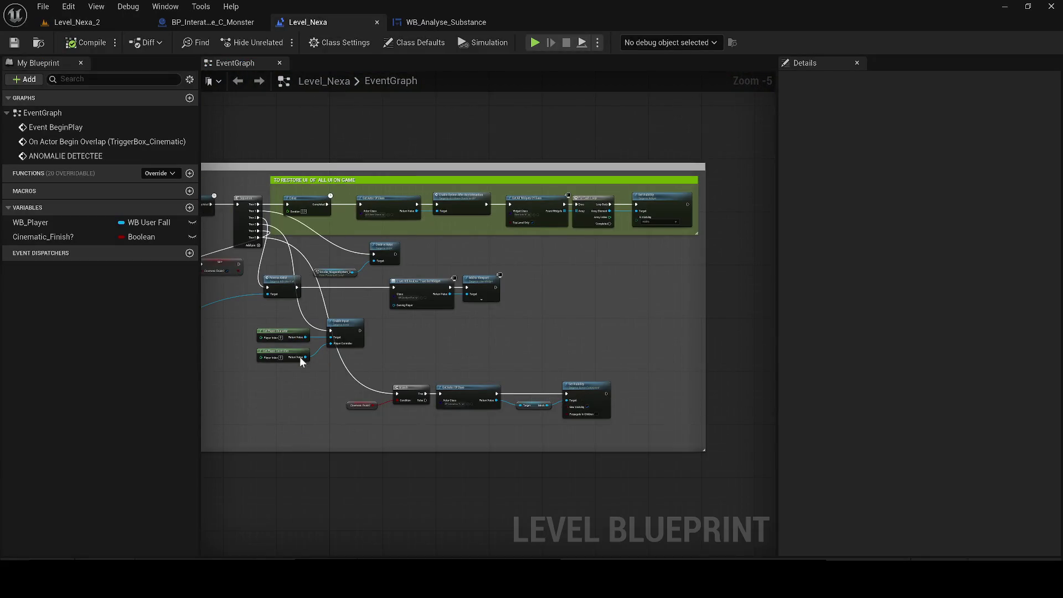
mouse_move(358, 346)
mouse_down()
mouse_move(284, 361)
mouse_move(249, 387)
mouse_up()
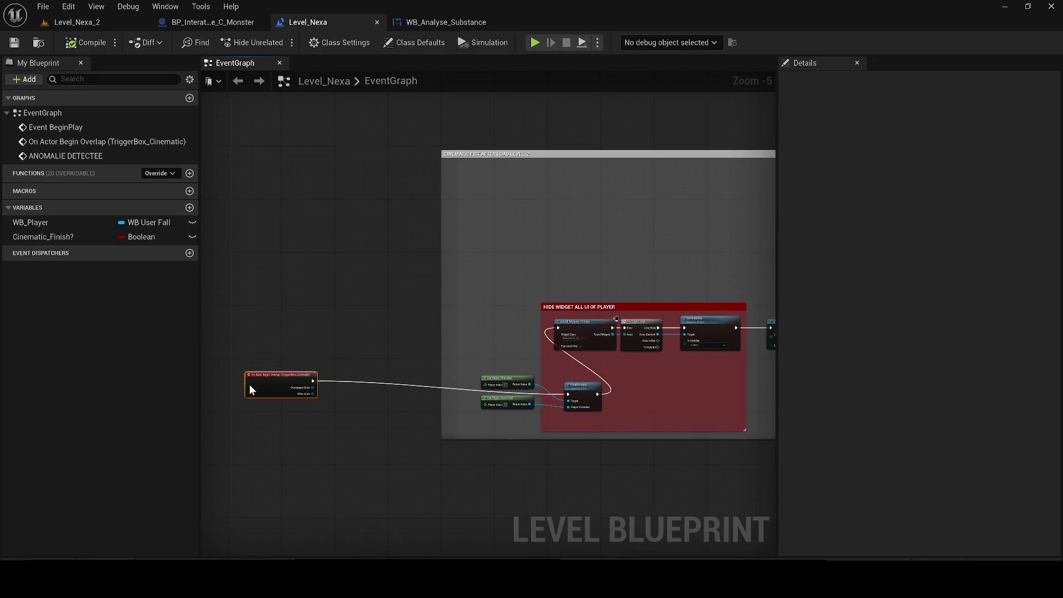
scroll(299, 388, up, 3)
mouse_move(324, 405)
mouse_down()
mouse_move(336, 404)
mouse_move(317, 407)
mouse_up()
drag(424, 392, 458, 386)
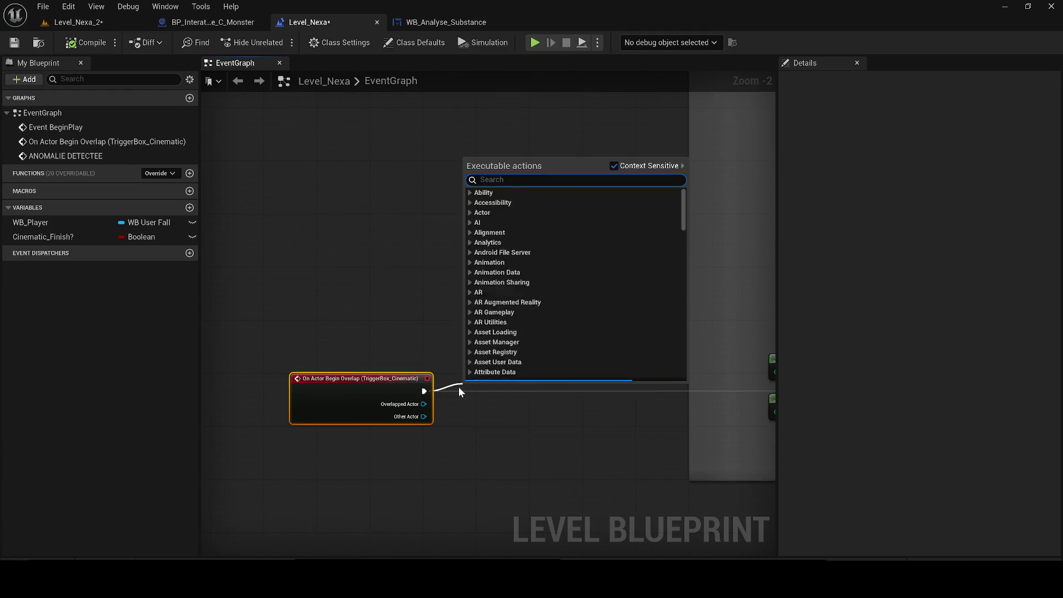
text(do once)
key(Return)
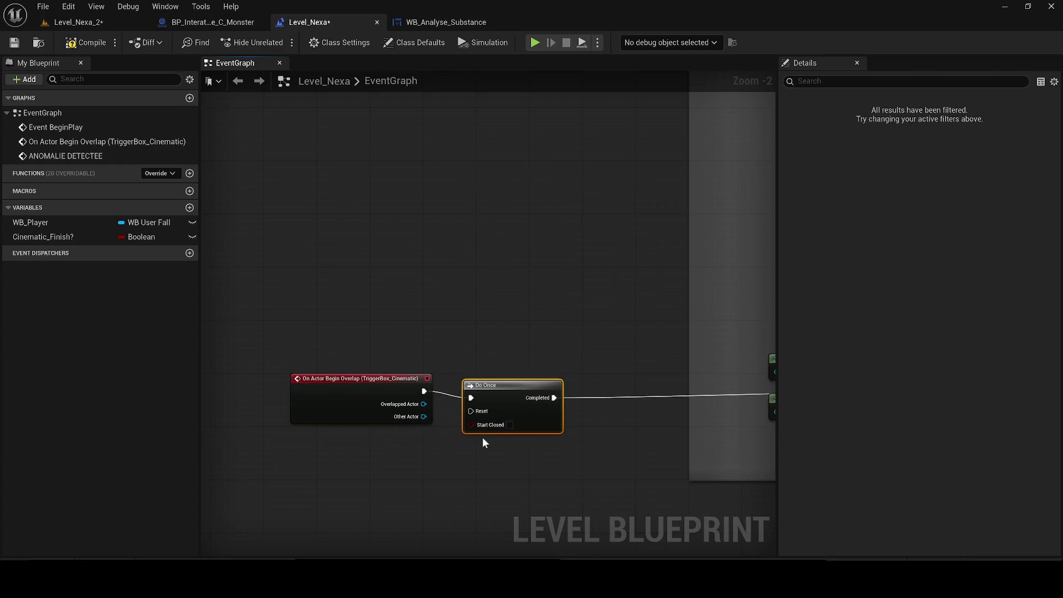
mouse_move(526, 409)
mouse_down()
mouse_move(563, 413)
mouse_move(391, 384)
mouse_up()
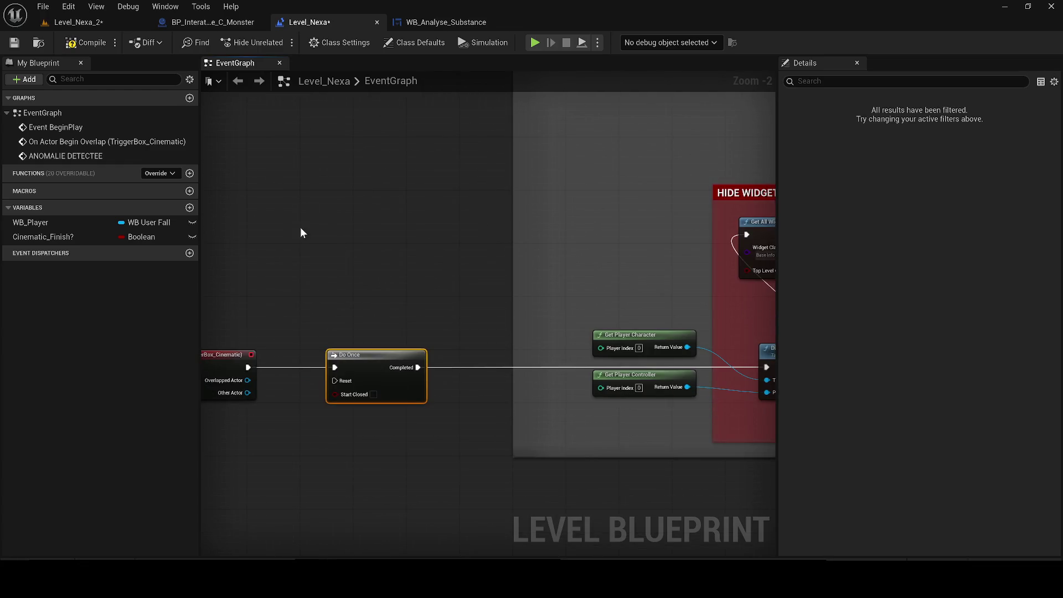
click(16, 44)
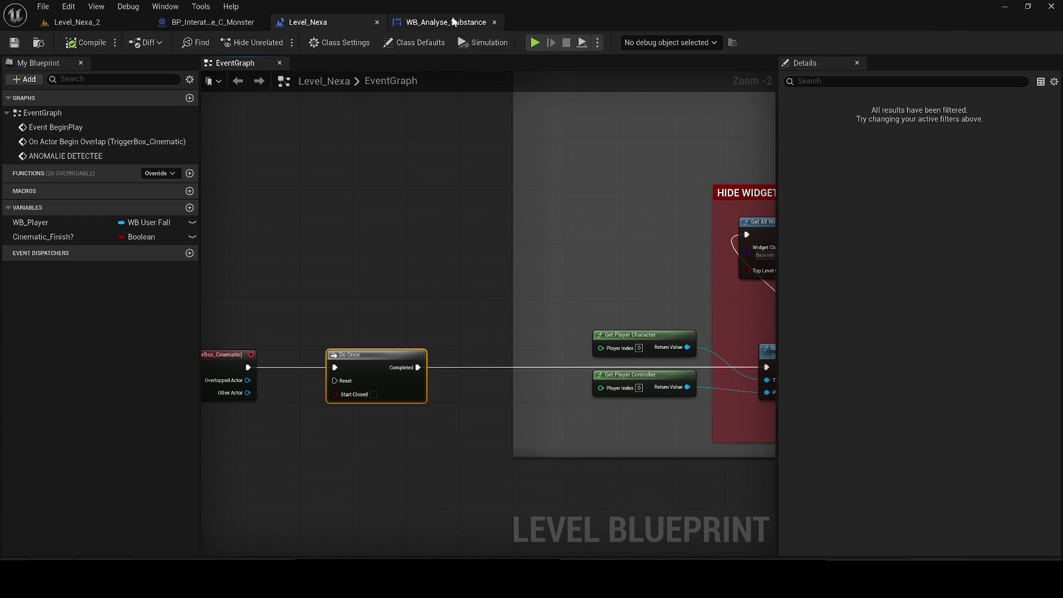
- Change the monster blueprint's Create Widget class from WB Text 1 to WB_Analyse_Substance
click(445, 22)
click(220, 23)
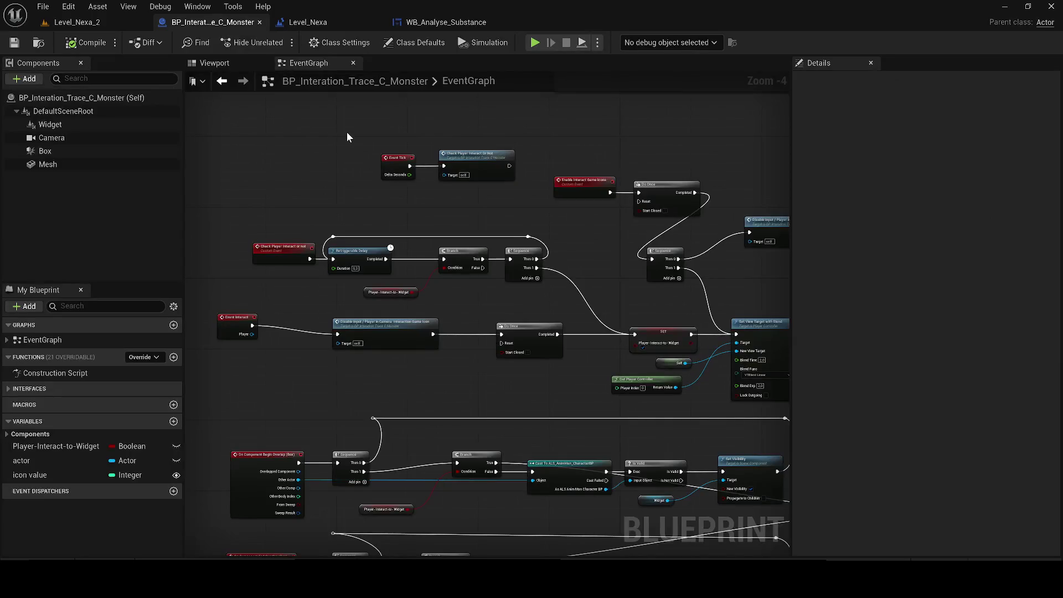
mouse_move(308, 303)
mouse_down()
mouse_move(328, 253)
mouse_move(622, 381)
mouse_move(570, 388)
mouse_up()
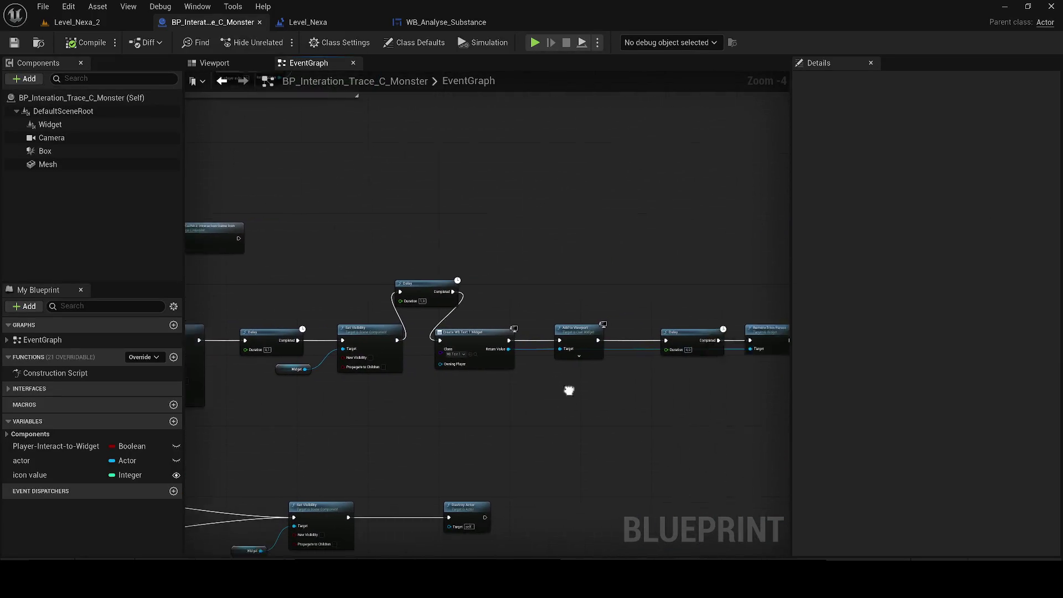
scroll(409, 354, up, 2)
click(370, 354)
click(374, 348)
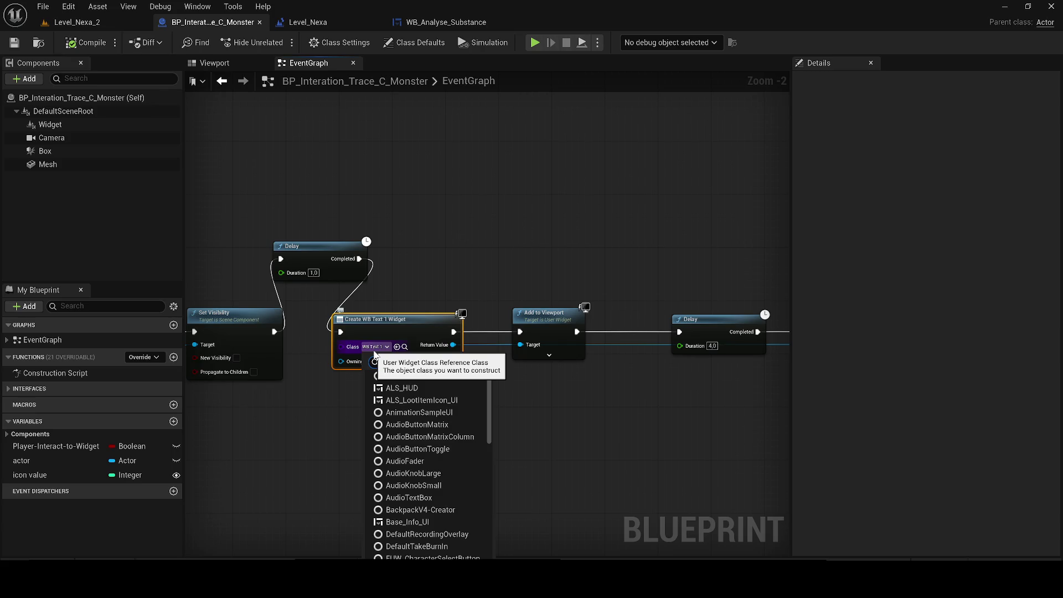
text(Anase)
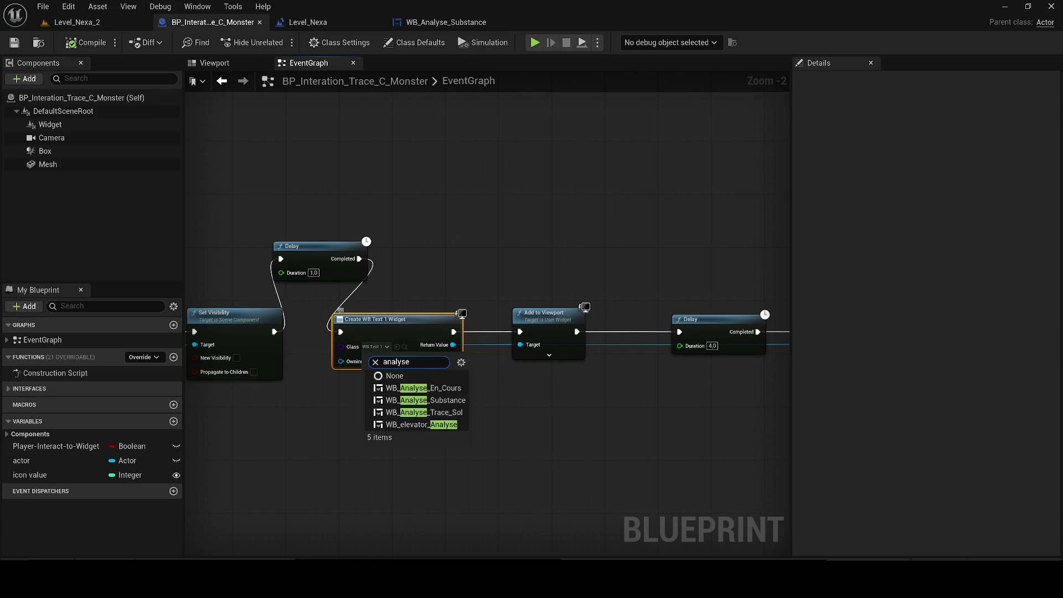
click(438, 402)
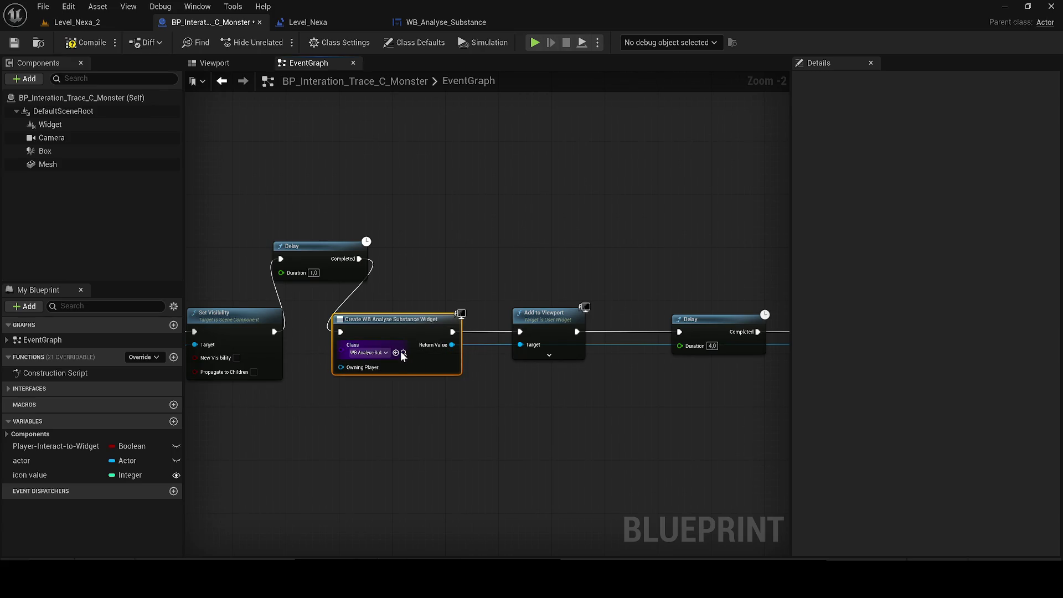
- Compile the monster trace blueprint and go back to the Level_Nexa_2 level
click(403, 351)
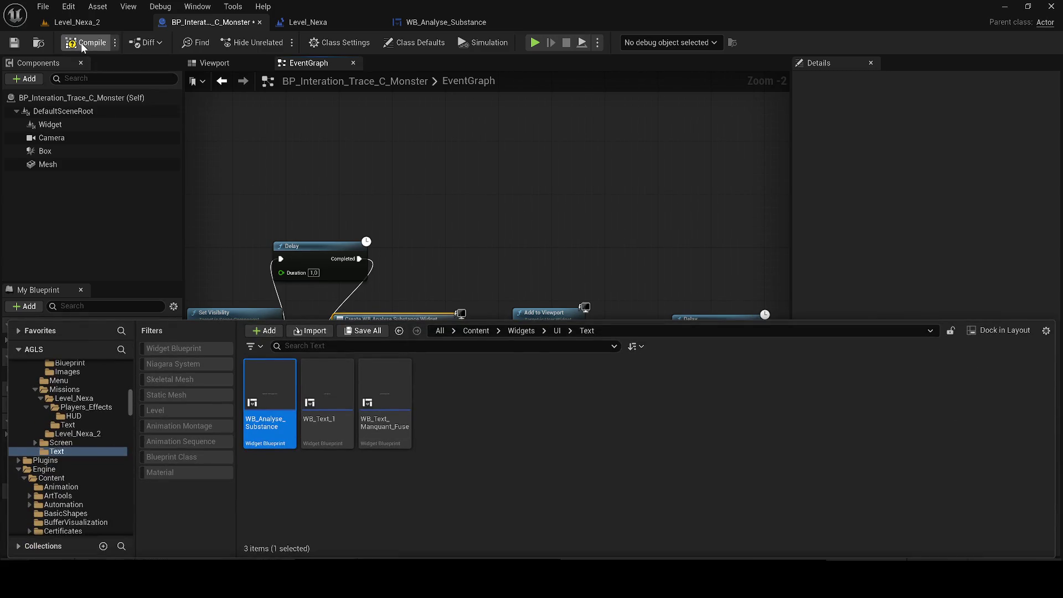
click(81, 42)
click(77, 22)
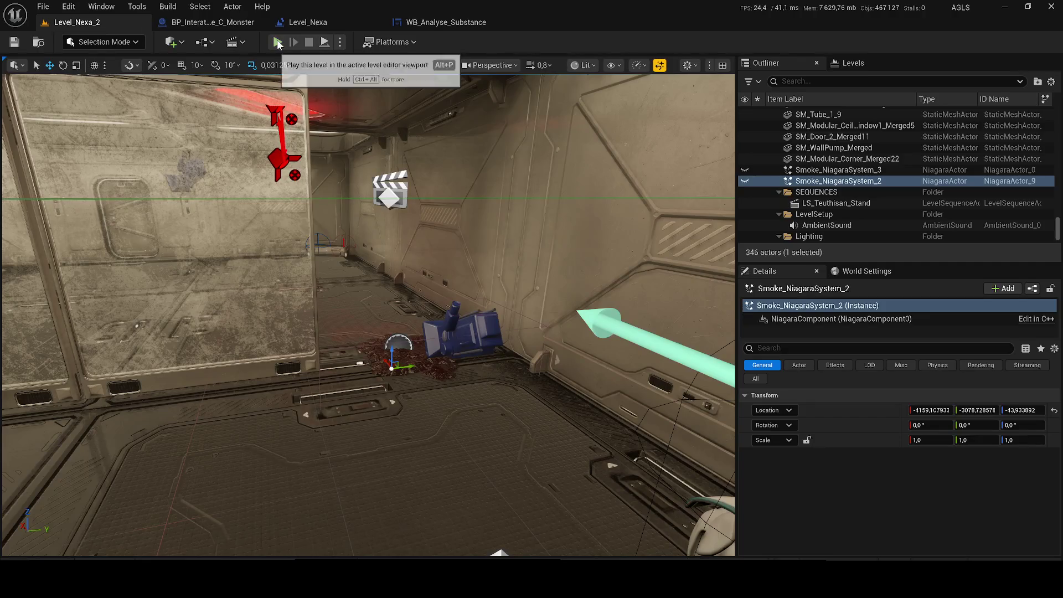
click(278, 43)
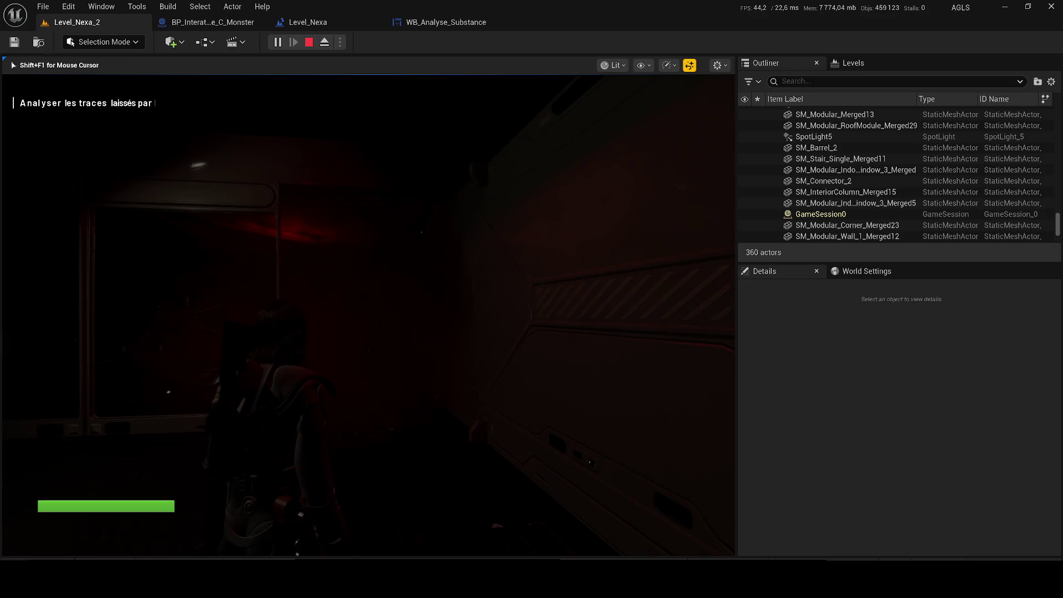
key(w)
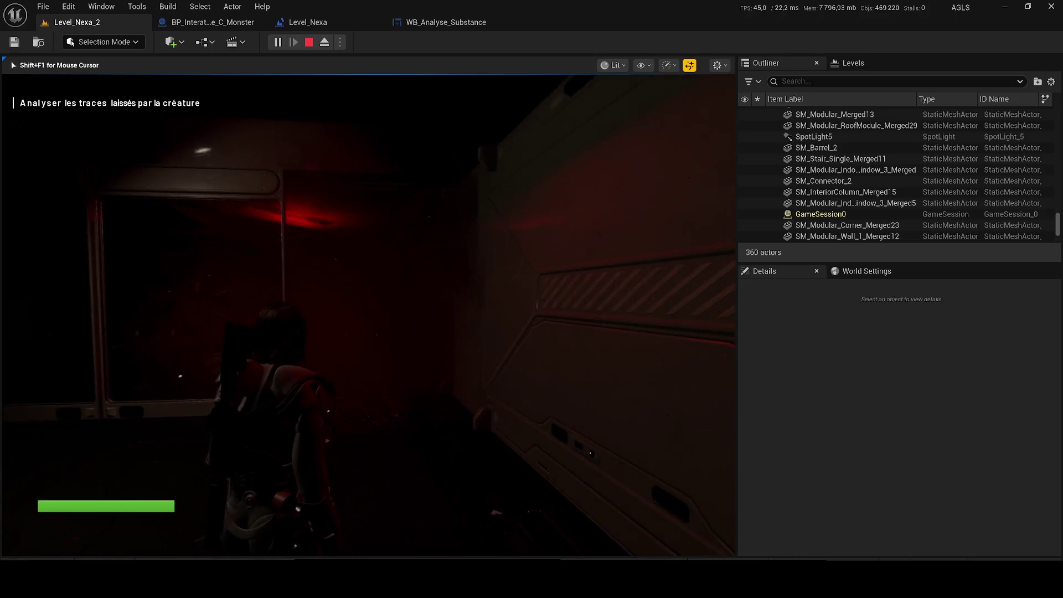
key(w)
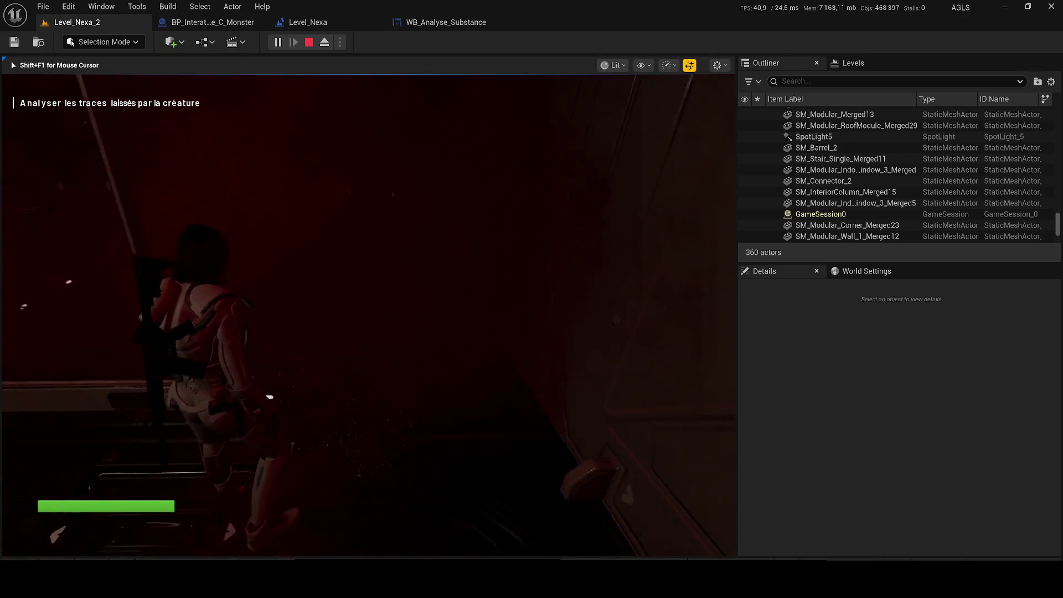
key(w)
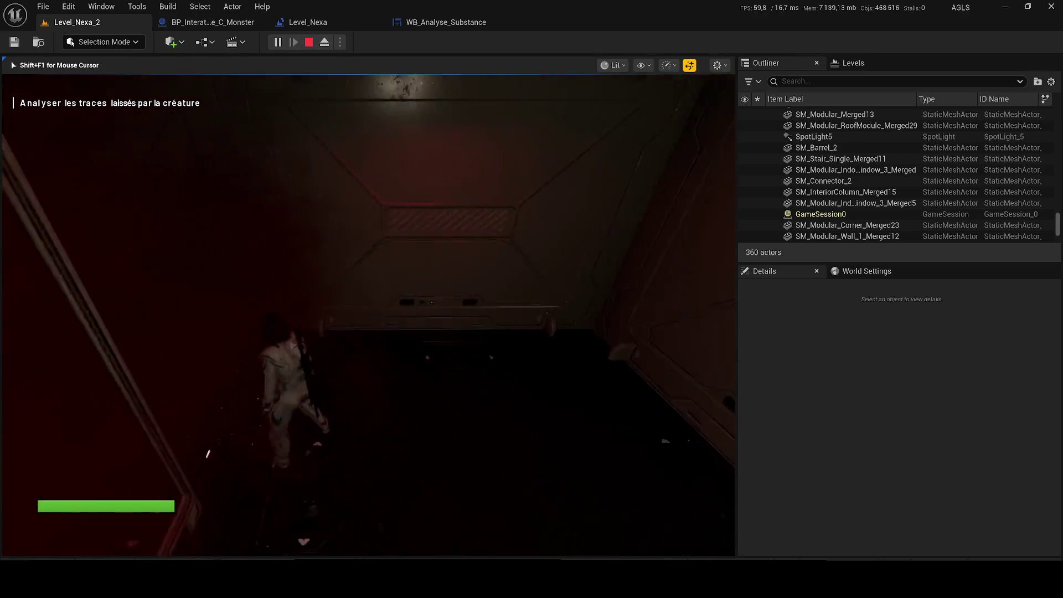
key(Escape)
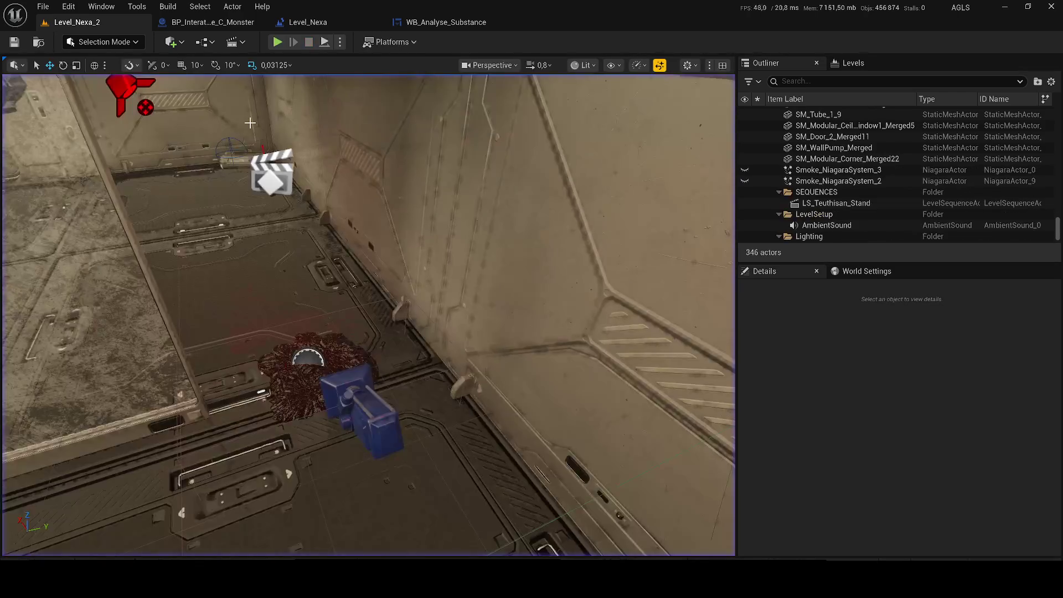
- Select the monster blood trace actor's camera component, then reposition and tilt it
click(304, 368)
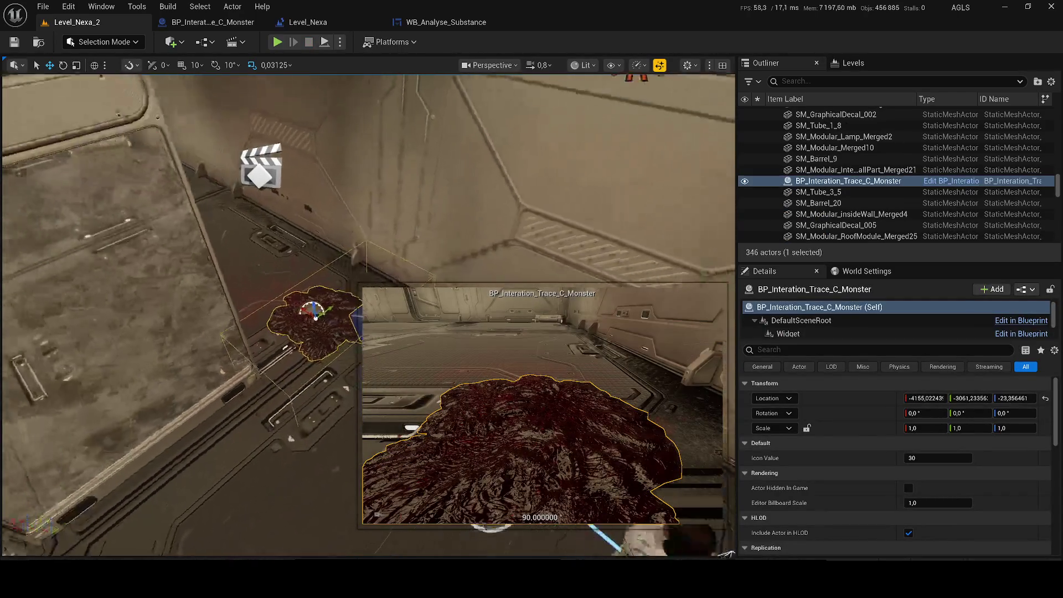
scroll(897, 321, down, 2)
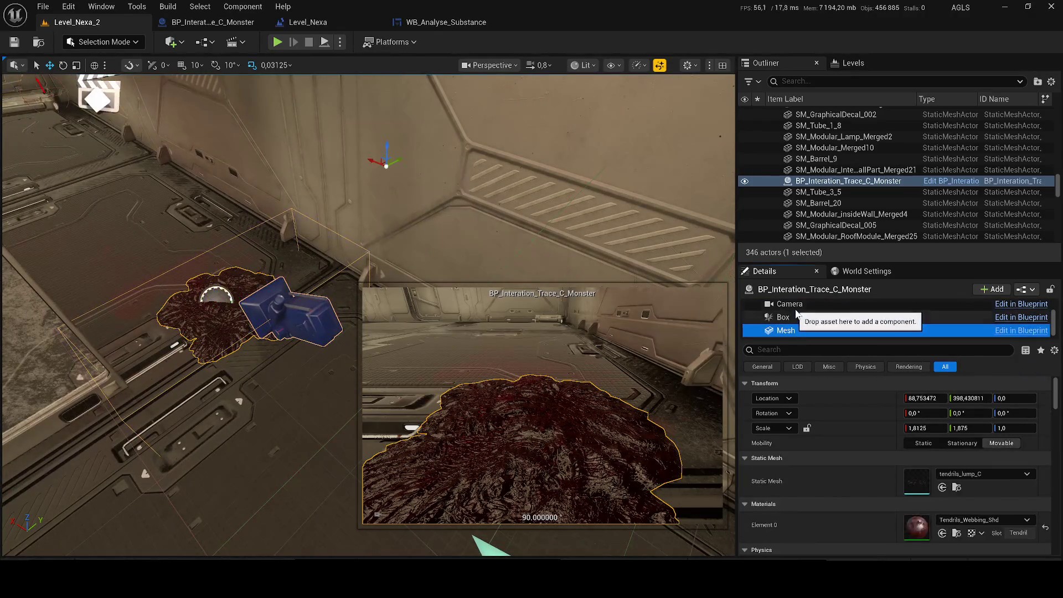
click(789, 303)
scroll(194, 246, up, 3)
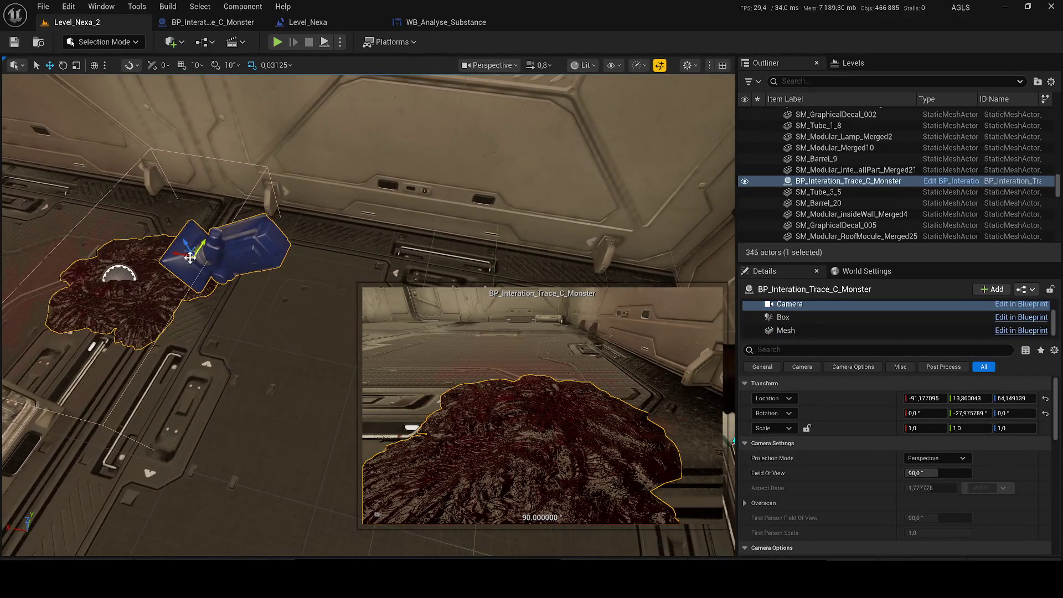
mouse_move(190, 257)
mouse_down()
mouse_move(209, 248)
mouse_move(347, 264)
mouse_move(354, 310)
mouse_move(299, 178)
mouse_move(333, 178)
mouse_move(166, 166)
mouse_move(107, 147)
mouse_move(135, 135)
mouse_up()
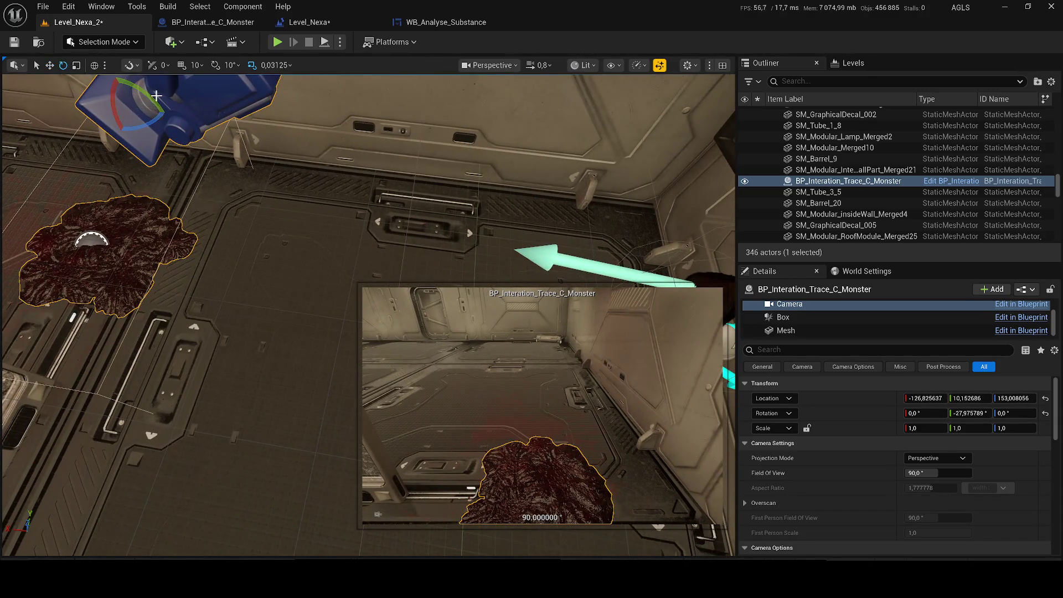
mouse_move(157, 96)
mouse_down()
mouse_move(151, 120)
mouse_move(290, 188)
mouse_up()
- Frame the camera, set its field of view to 74.16, and save the level
key(r)
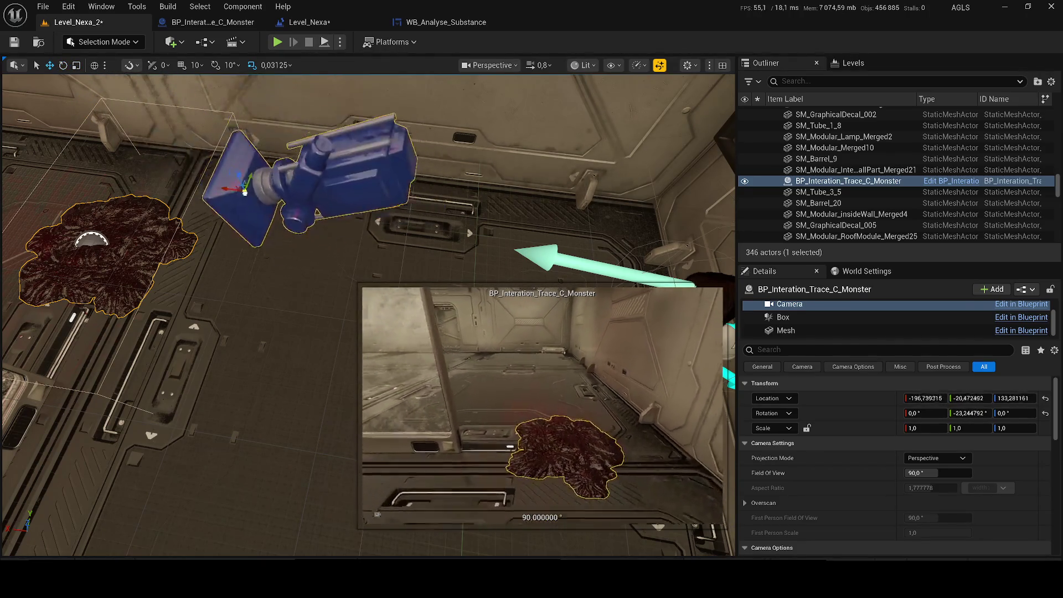
key(f)
mouse_move(367, 238)
mouse_down()
mouse_move(218, 236)
mouse_move(280, 305)
mouse_up()
drag(283, 198, 252, 202)
mouse_move(914, 473)
mouse_down()
mouse_move(894, 473)
mouse_move(906, 472)
mouse_up()
scroll(751, 498, down, 2)
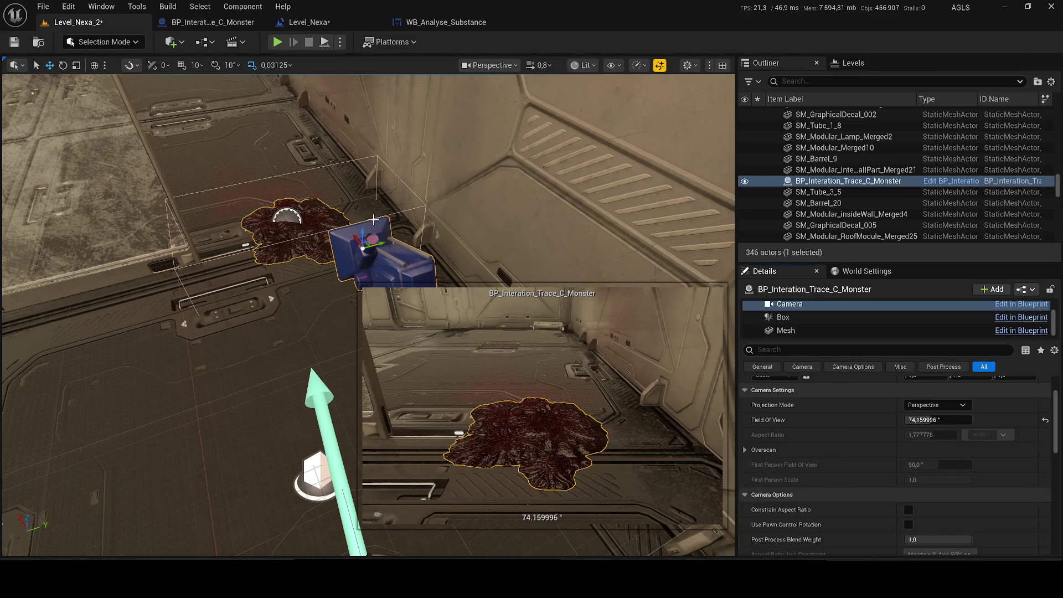
drag(554, 166, 554, 144)
key(ctrl+s)
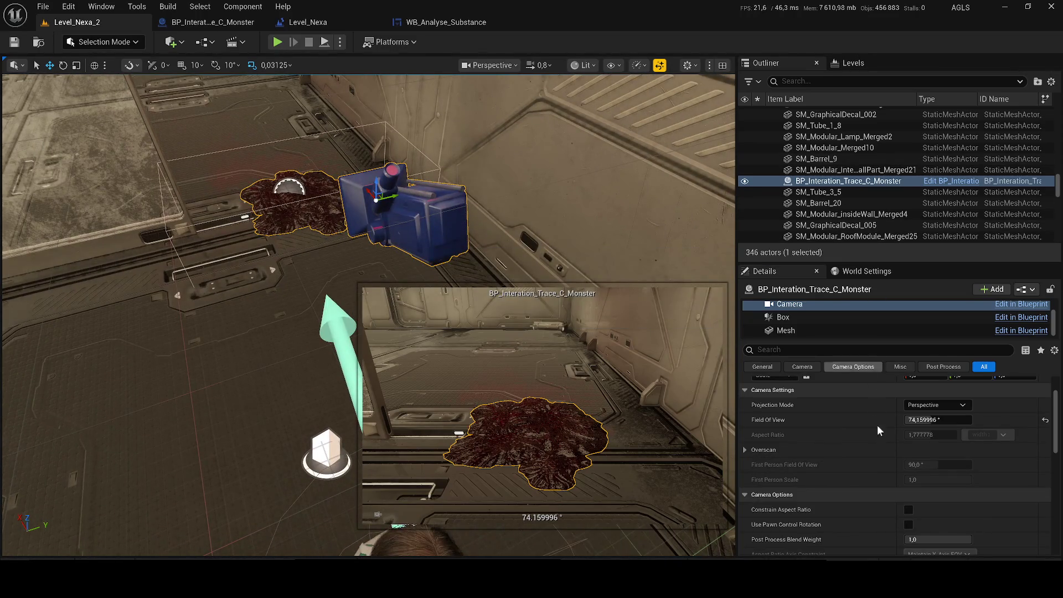
- Select the SM_GraphicalDecal_005 decal, tilt the view up toward the walls, and start a playtest
click(842, 225)
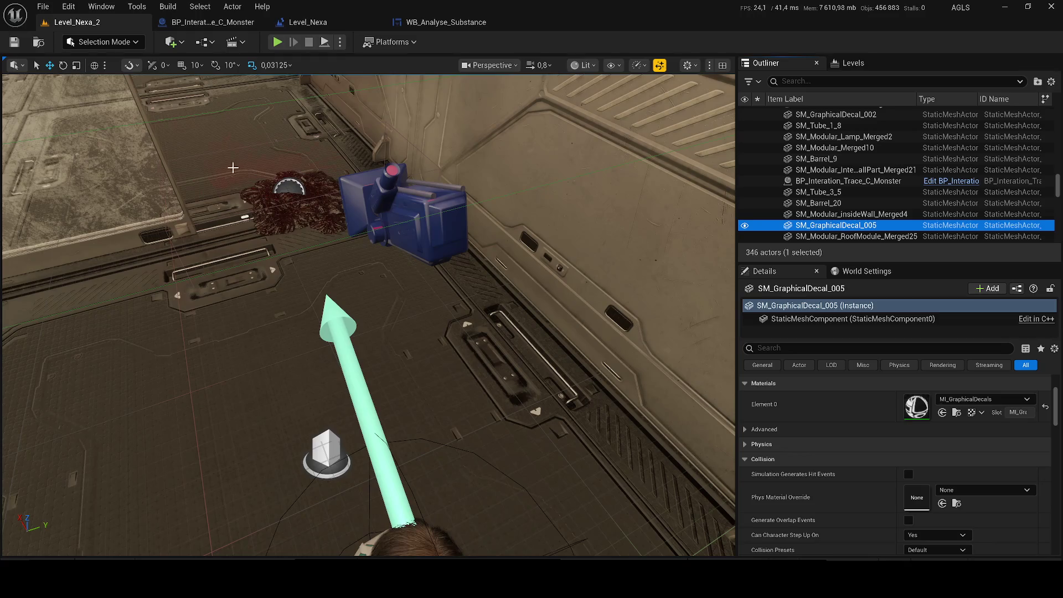
drag(255, 165, 275, 97)
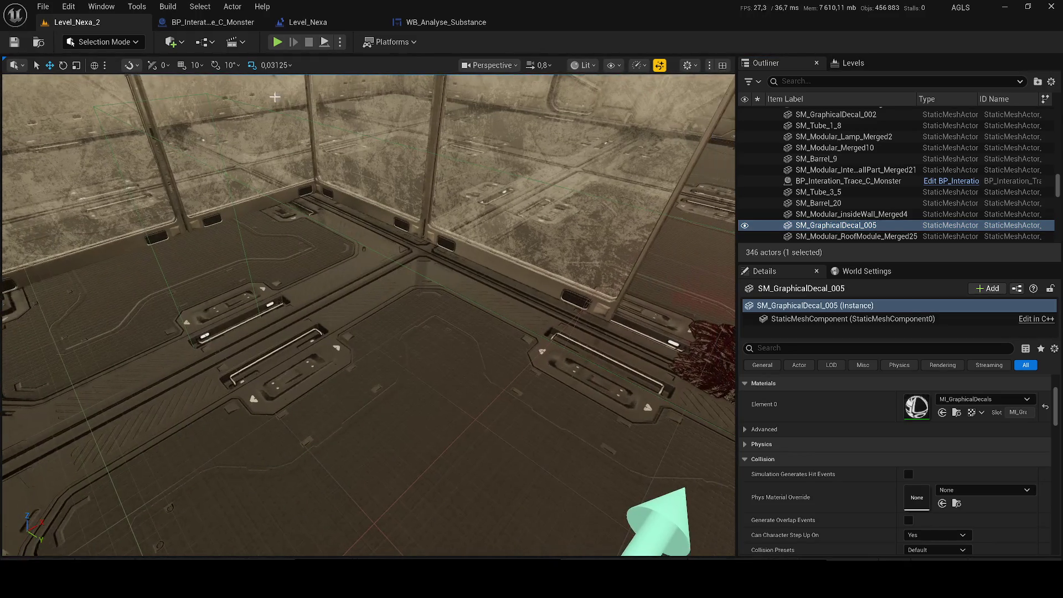
click(277, 42)
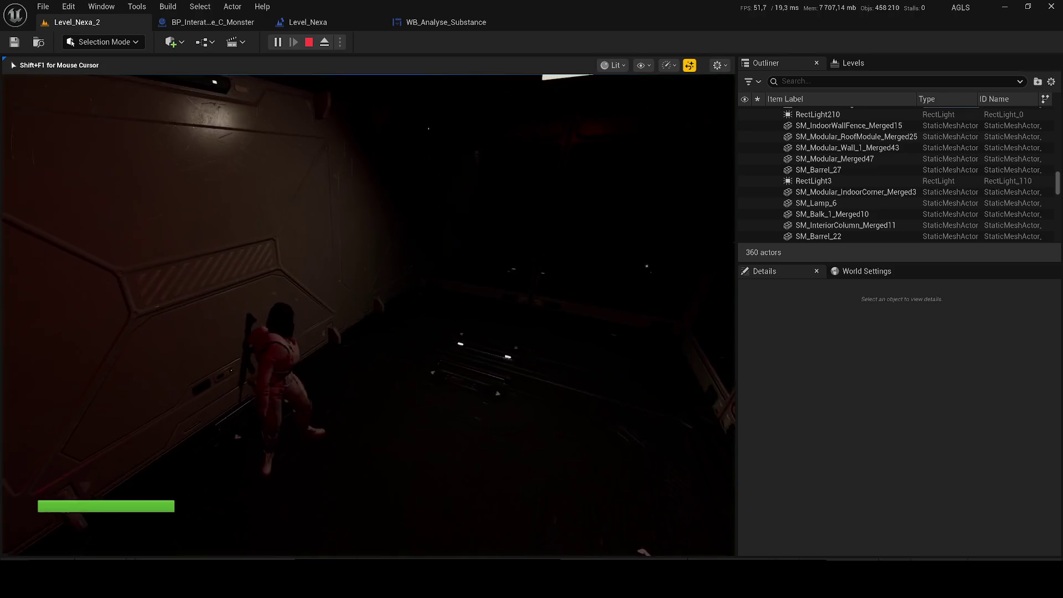
- In unlit view, walk into the red smoke, analyse it with E, then walk off into the room
key(F2)
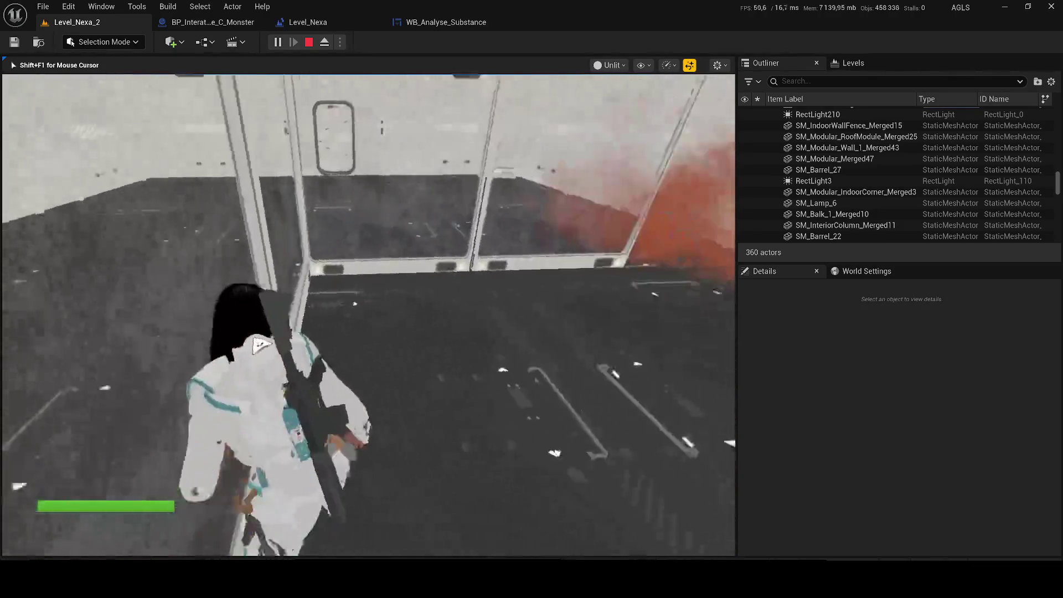
key(w)
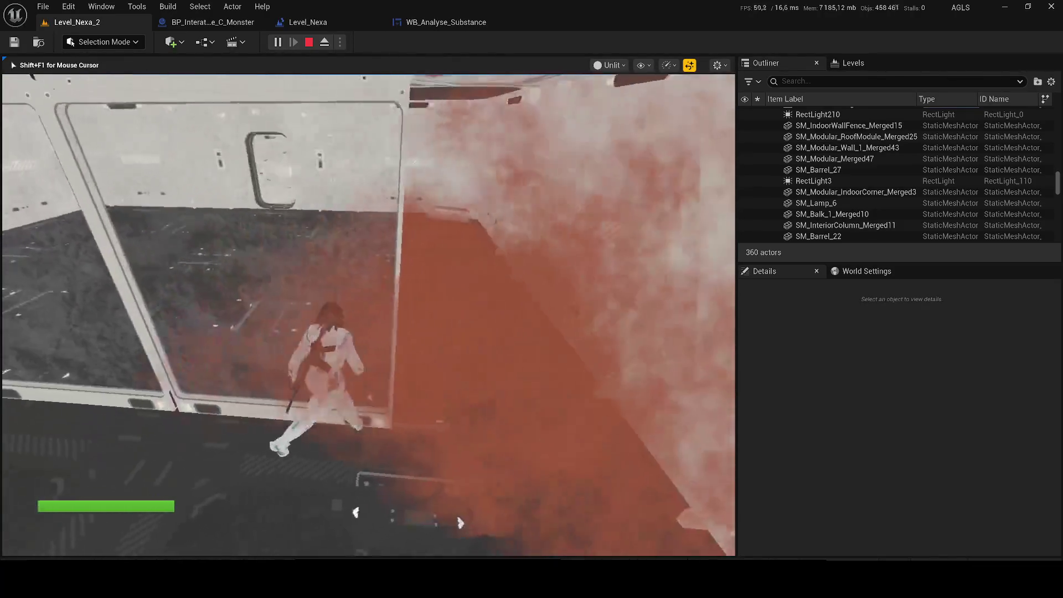
key(e)
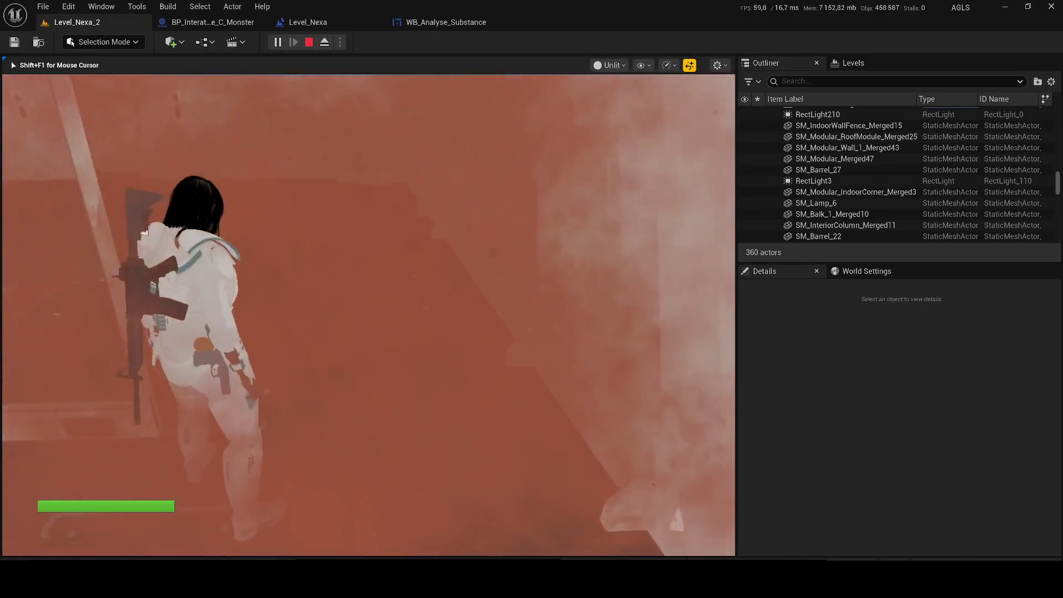
key(w)
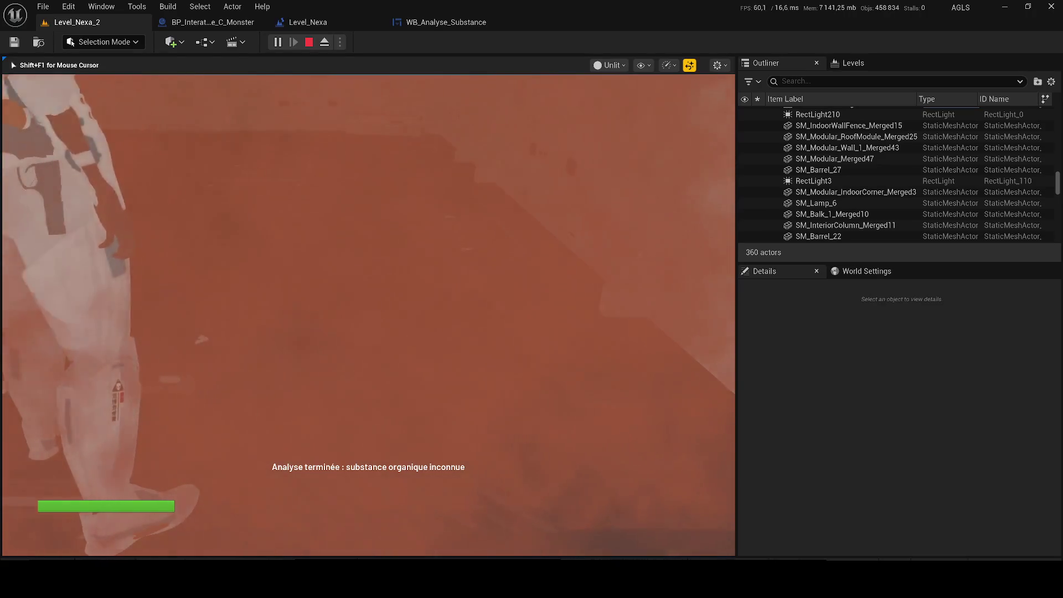
key(w)
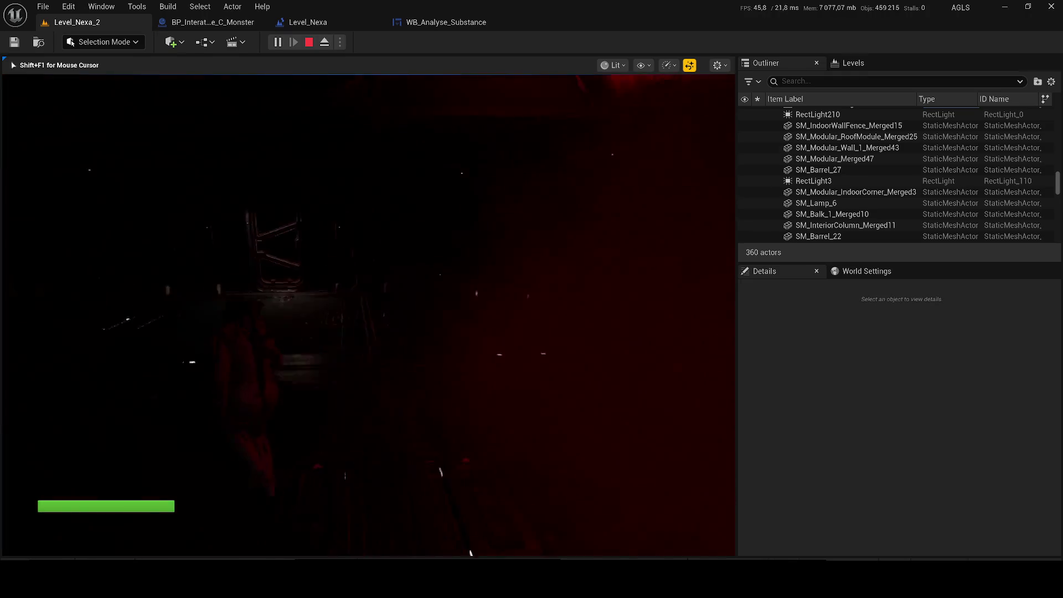
key(super)
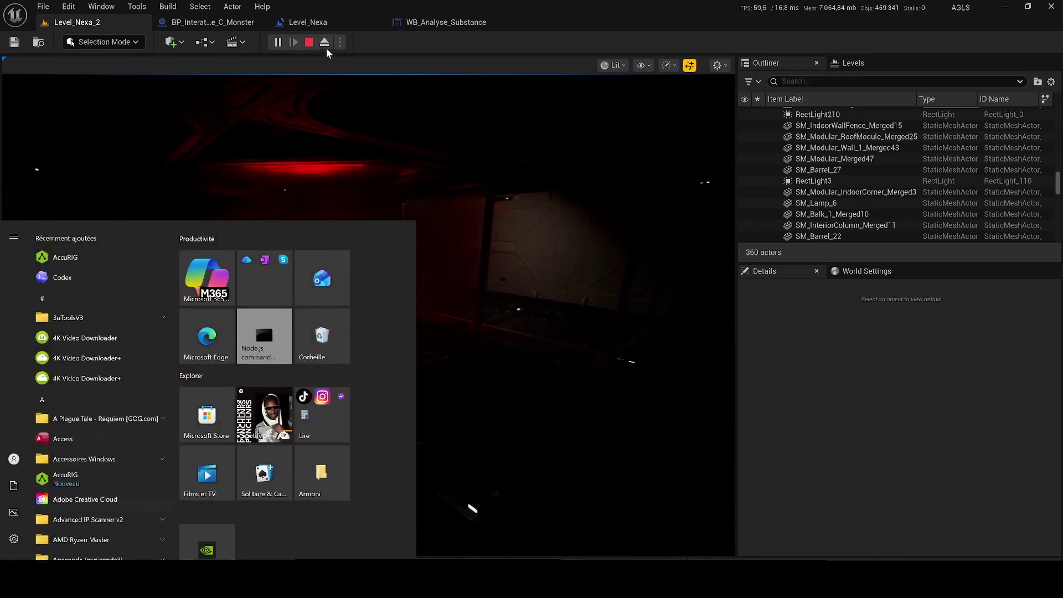
key(super)
key(F8)
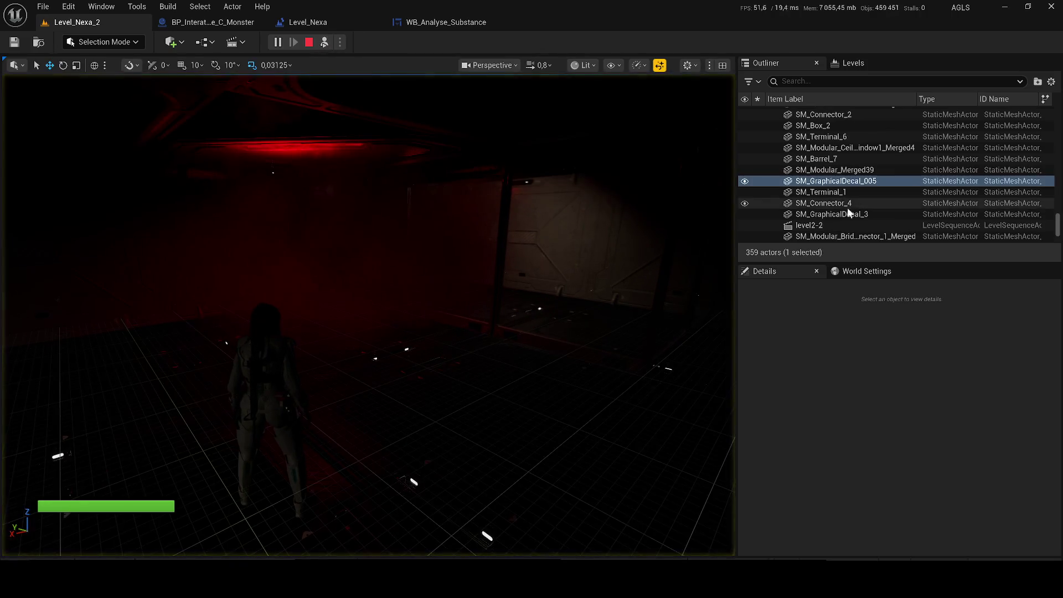
click(681, 275)
scroll(639, 270, down, 2)
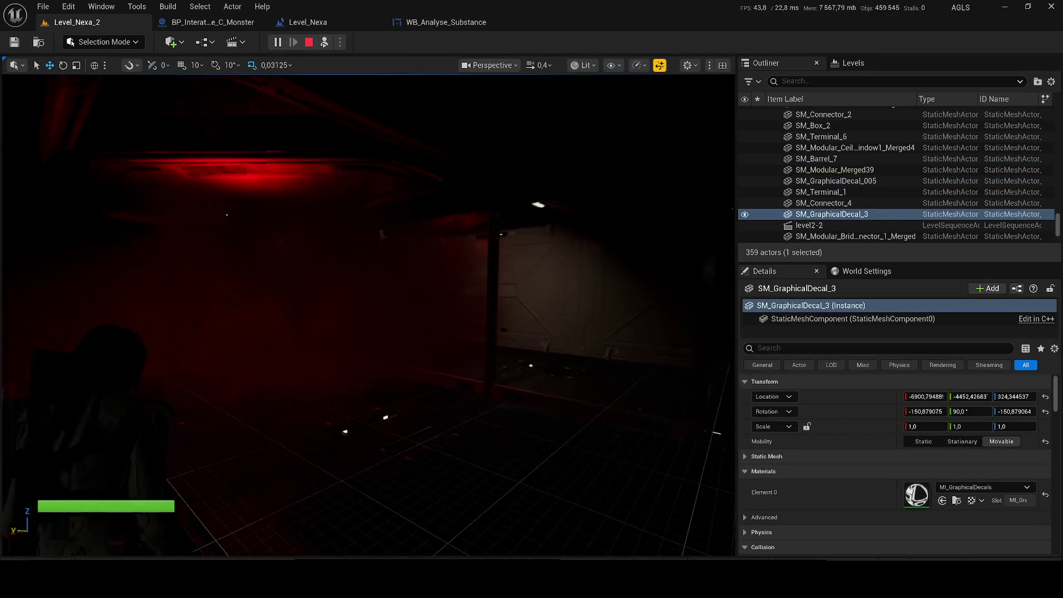
scroll(368, 314, down, 2)
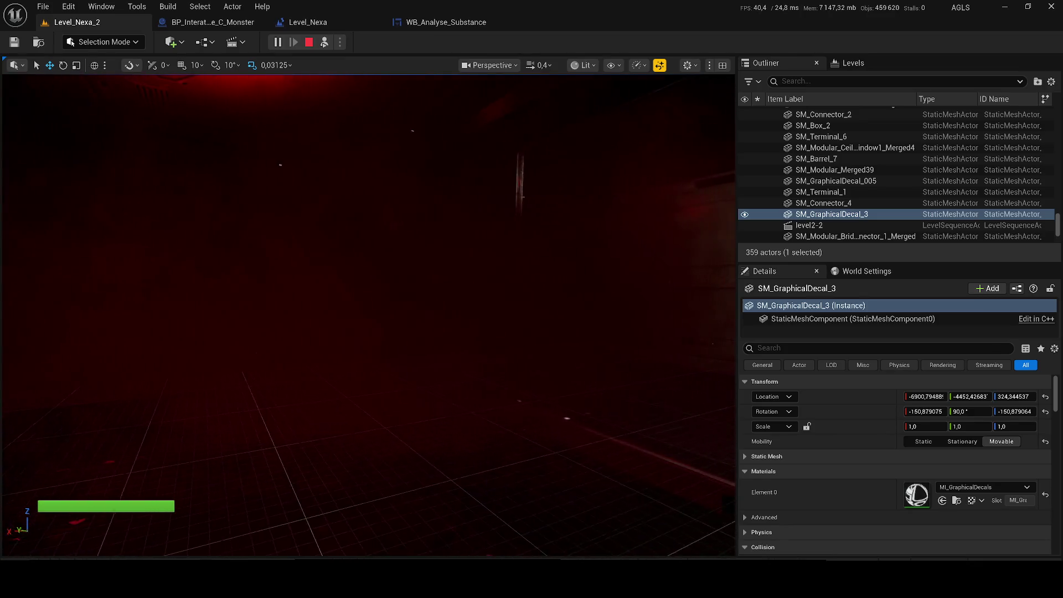
scroll(368, 313, up, 2)
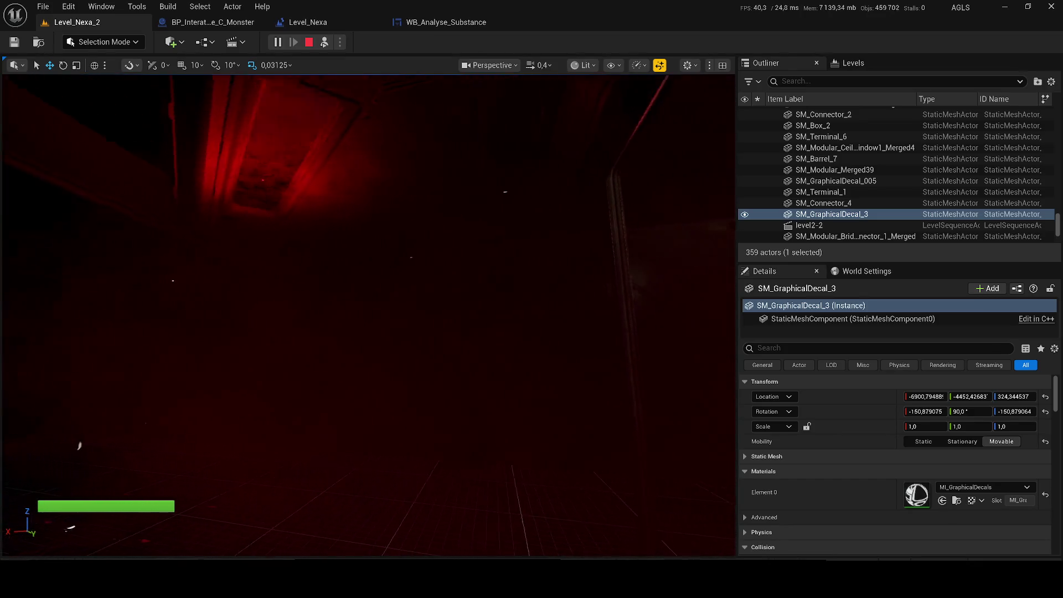
scroll(368, 313, down, 2)
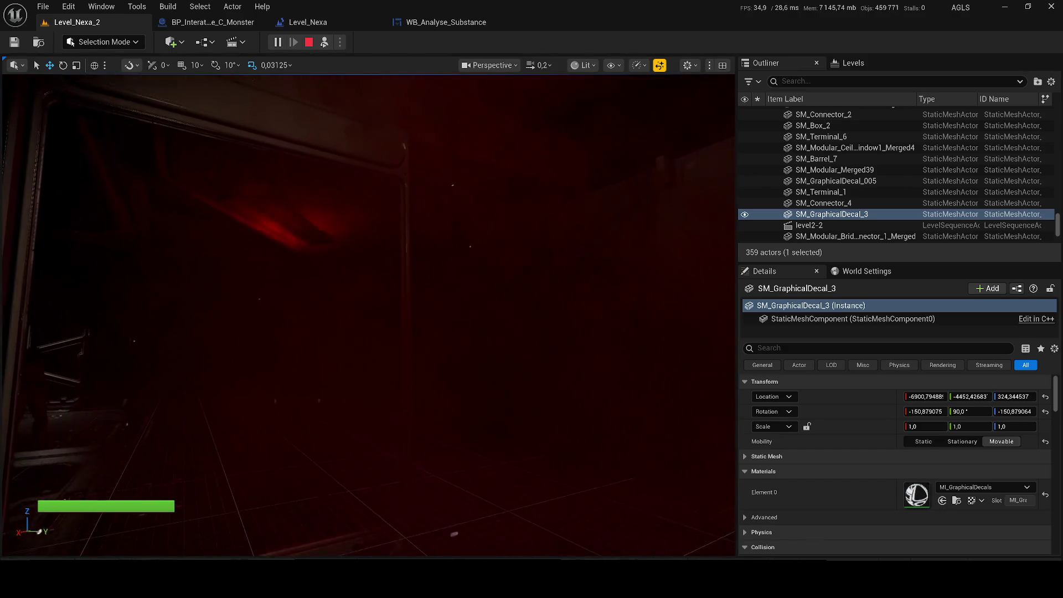
key(w)
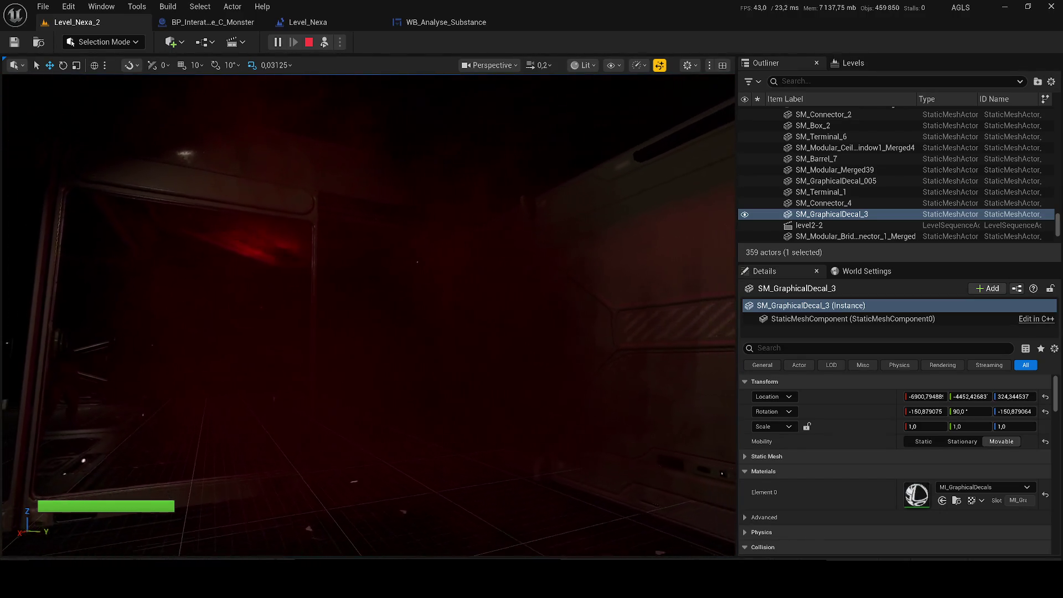
key(w)
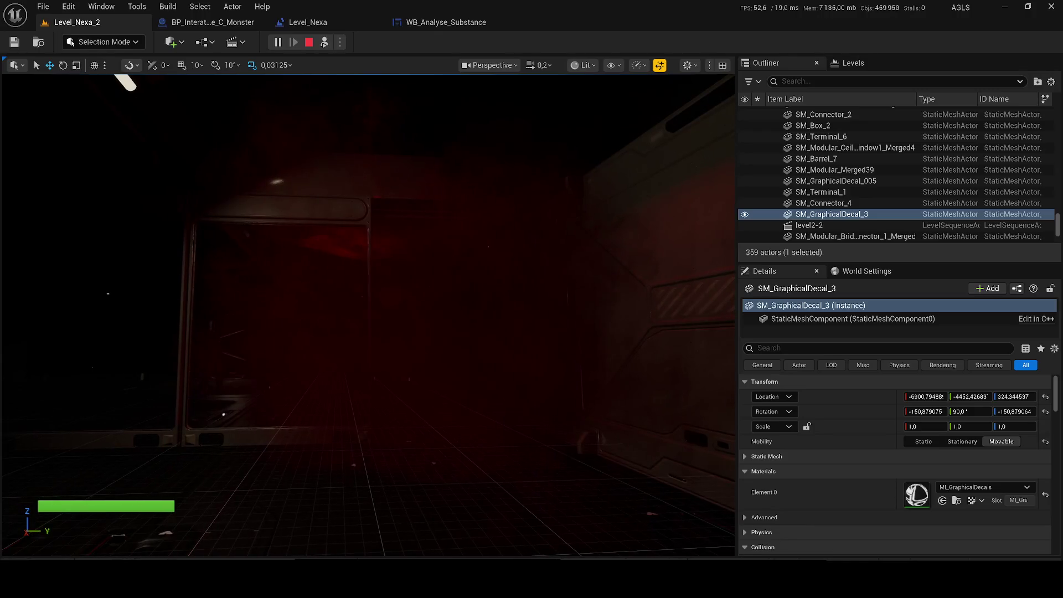
key(w)
key(w)
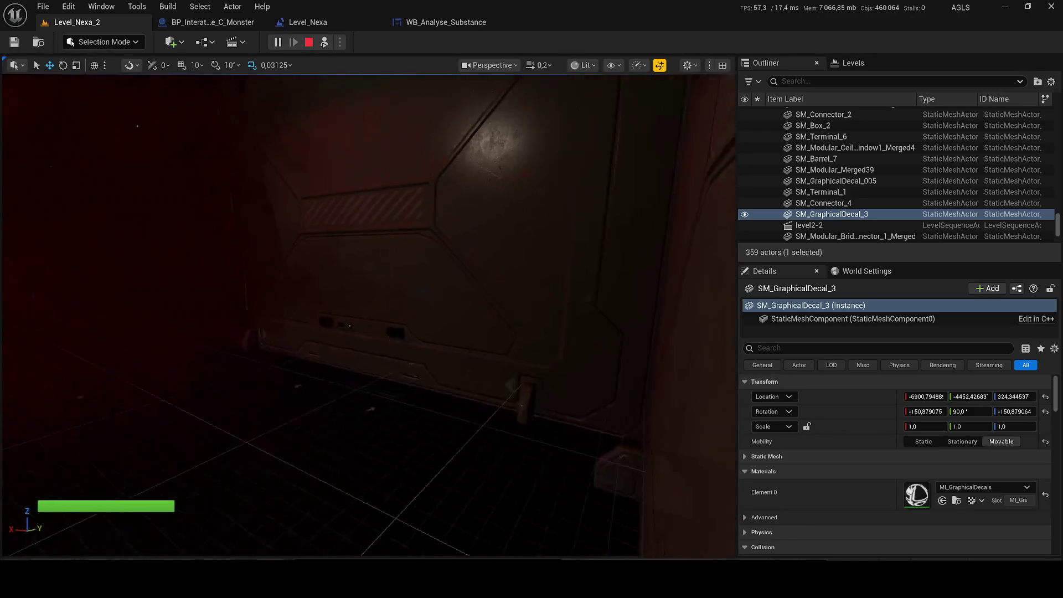
scroll(368, 314, up, 1)
key(w)
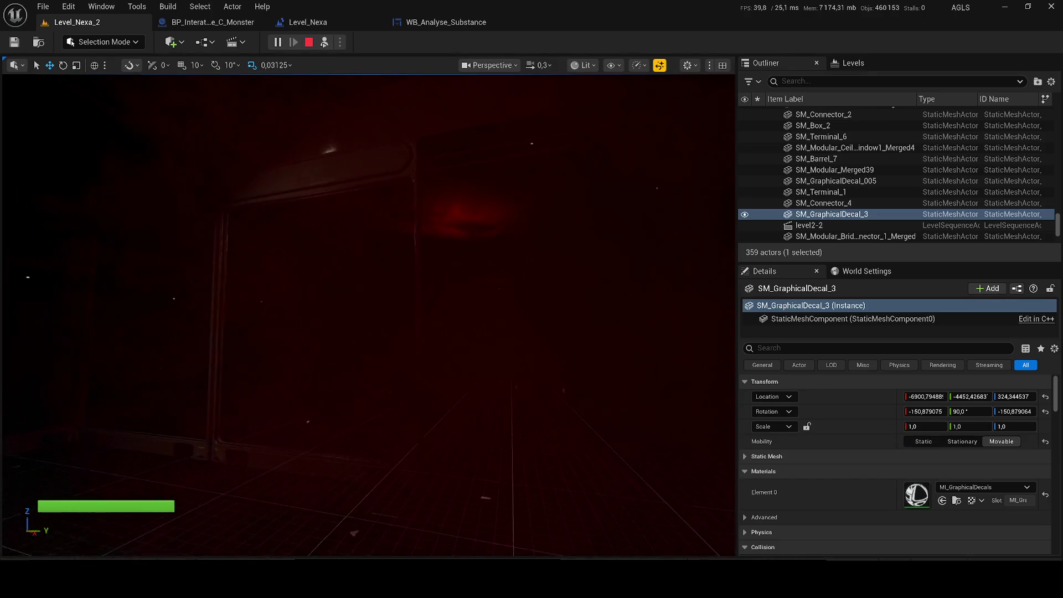
click(324, 43)
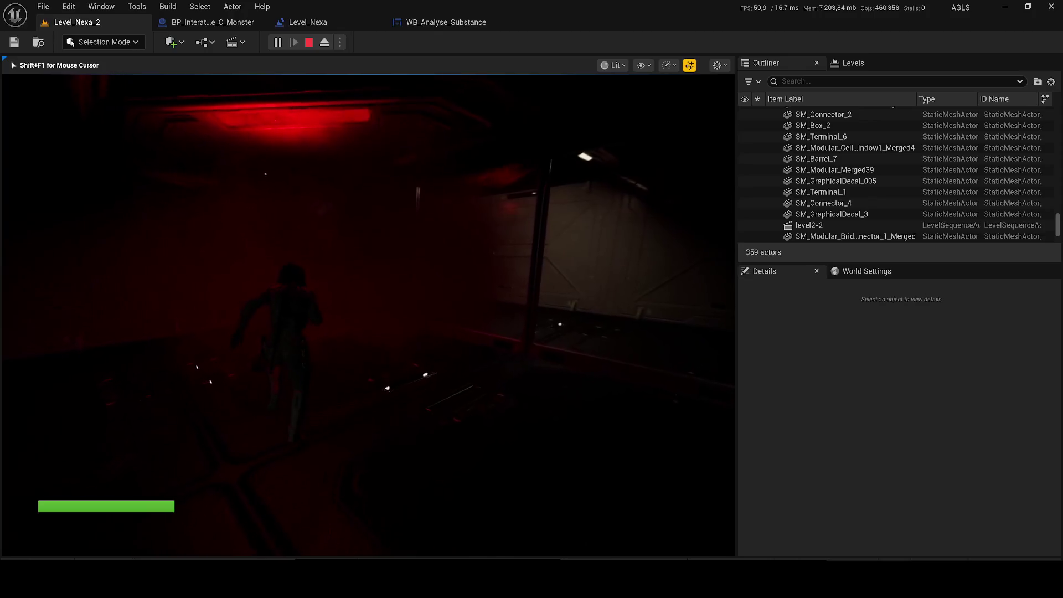
- Walk the character past the pillar and down the corridor, then end the play session with Esc
key(w)
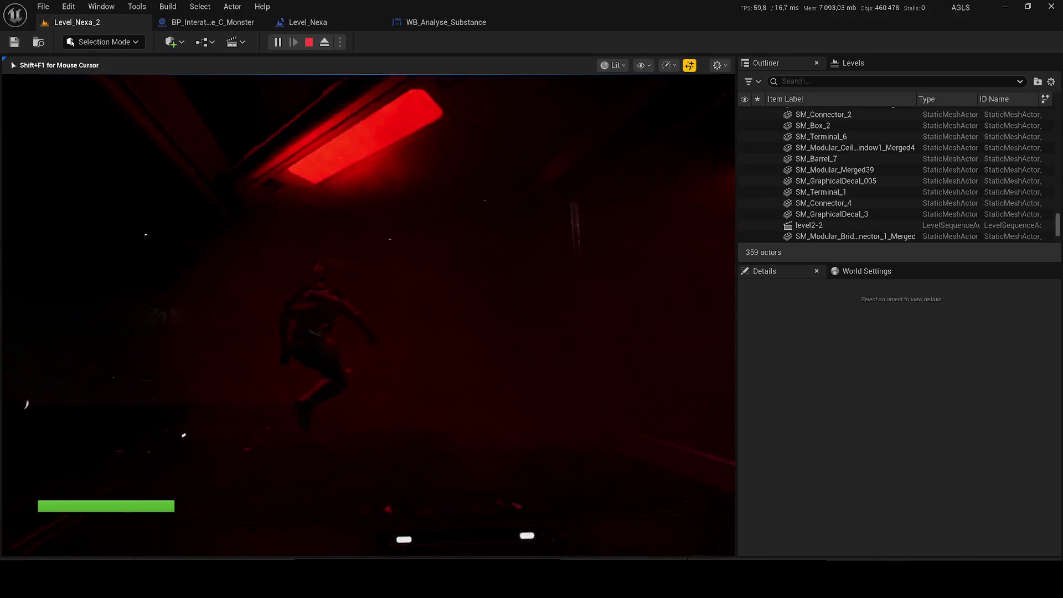
key(w)
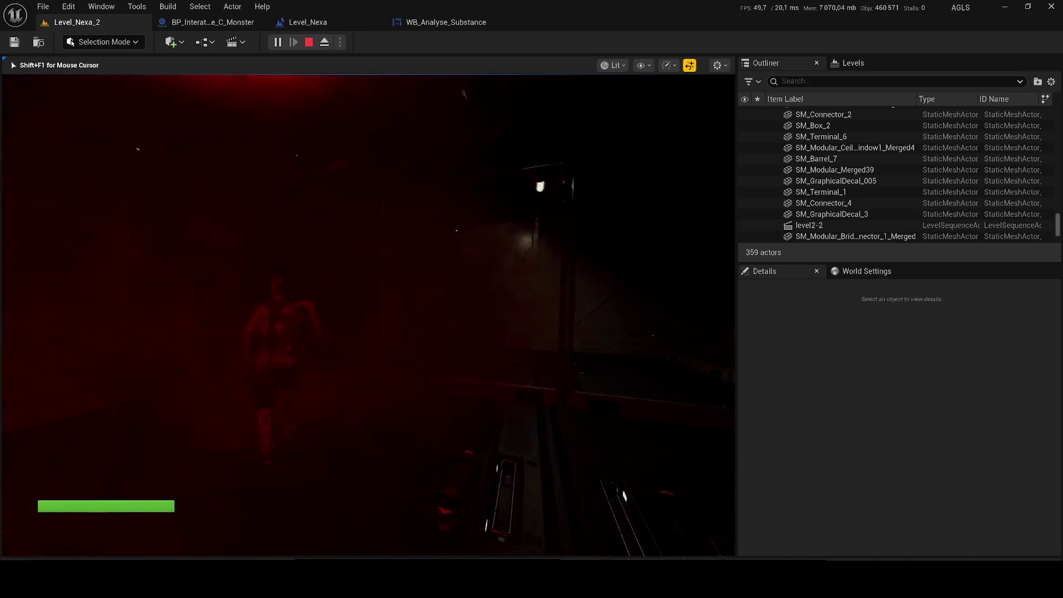
key(w)
key(w)
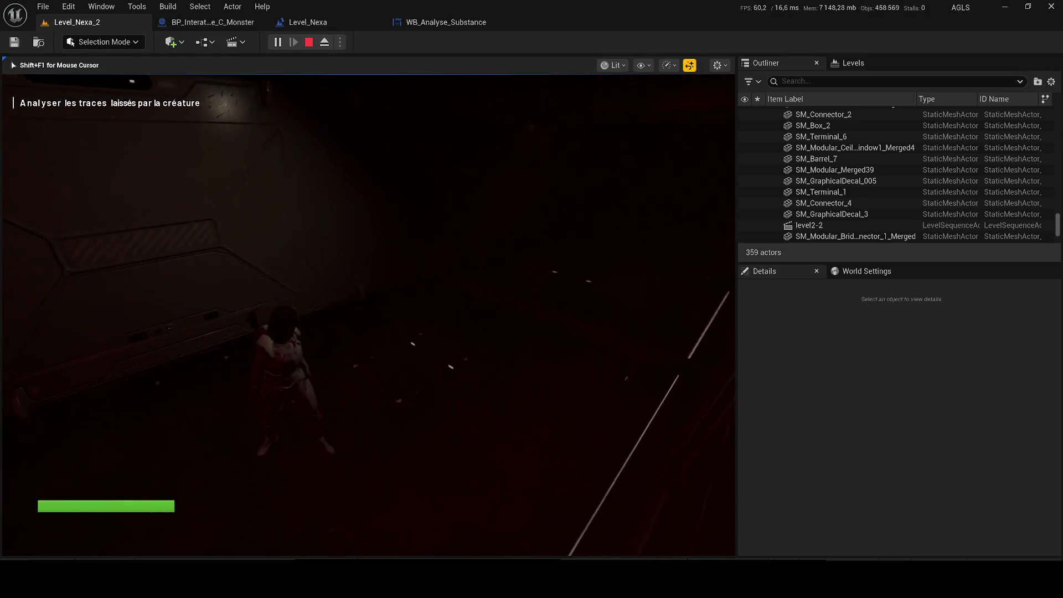
key(w)
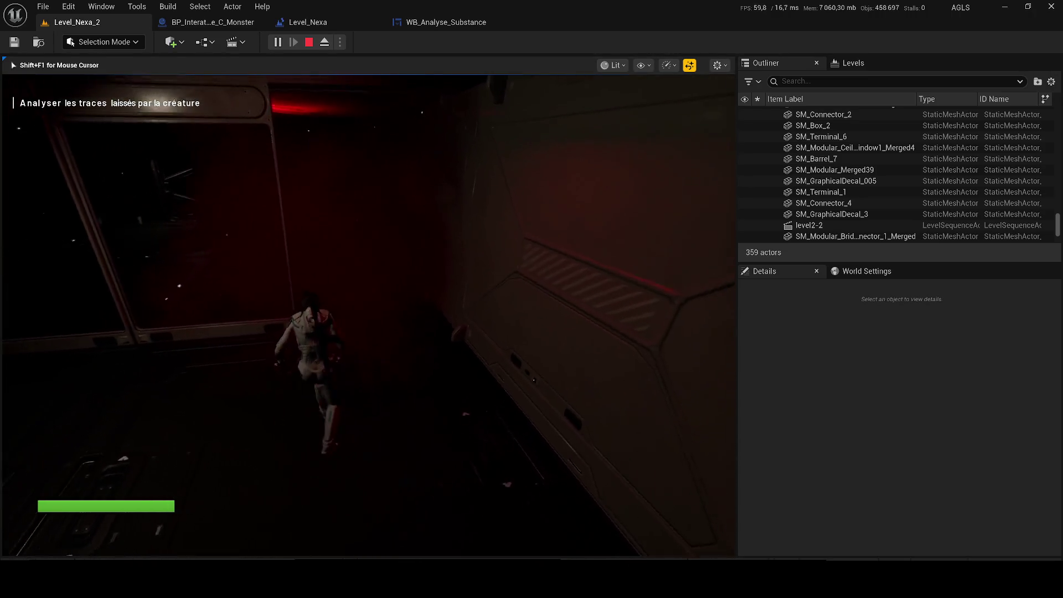
key(w)
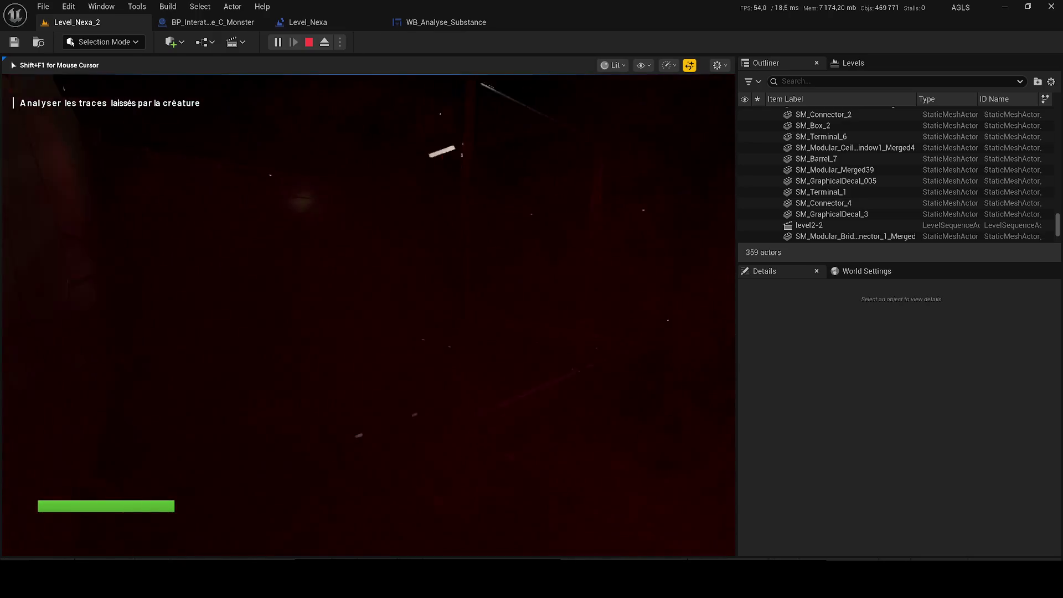
key(Escape)
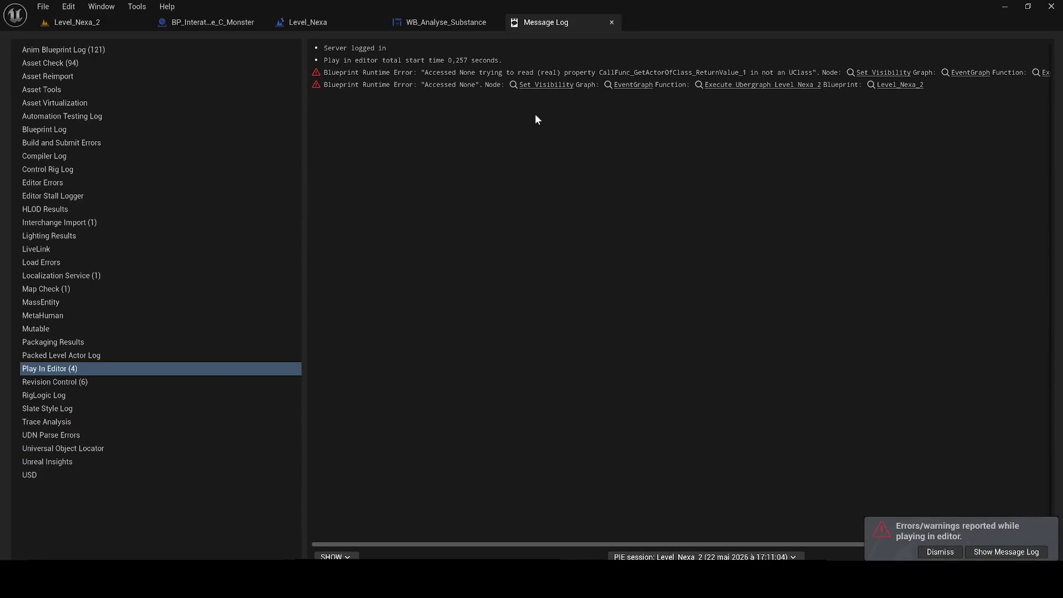
click(561, 85)
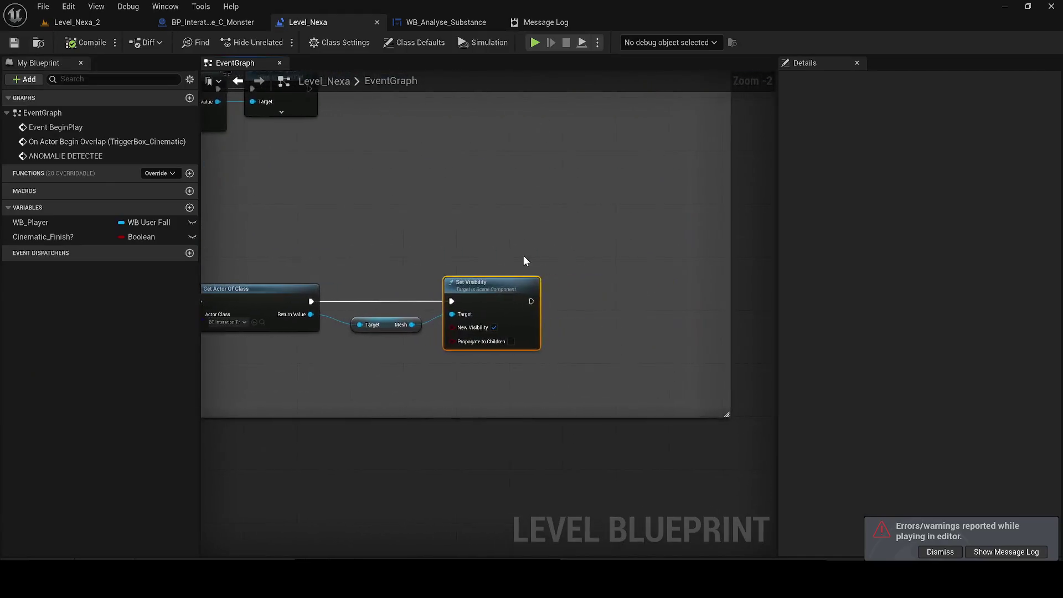
scroll(390, 367, down, 4)
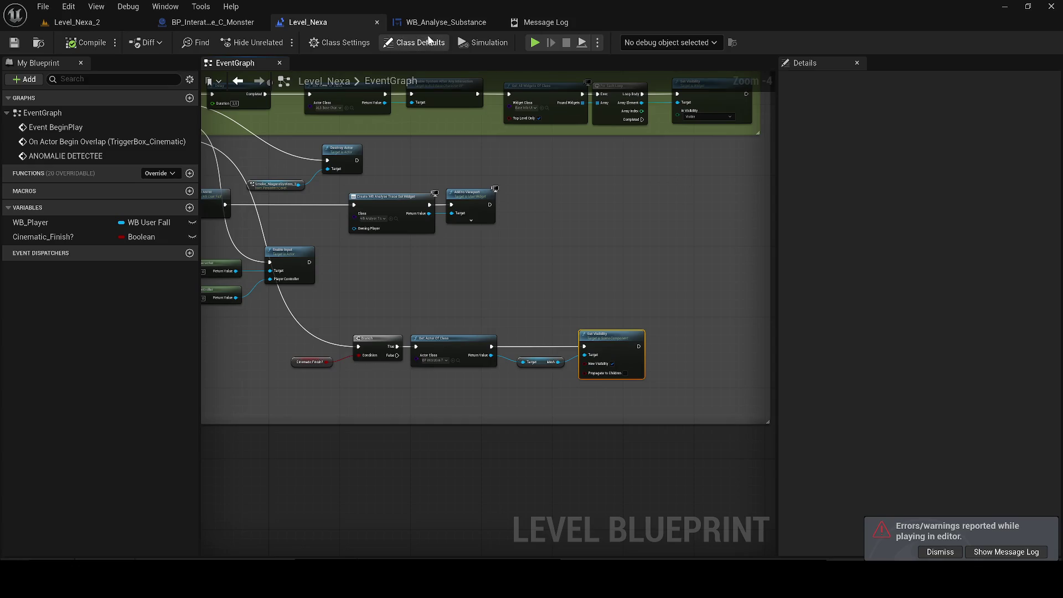
click(377, 23)
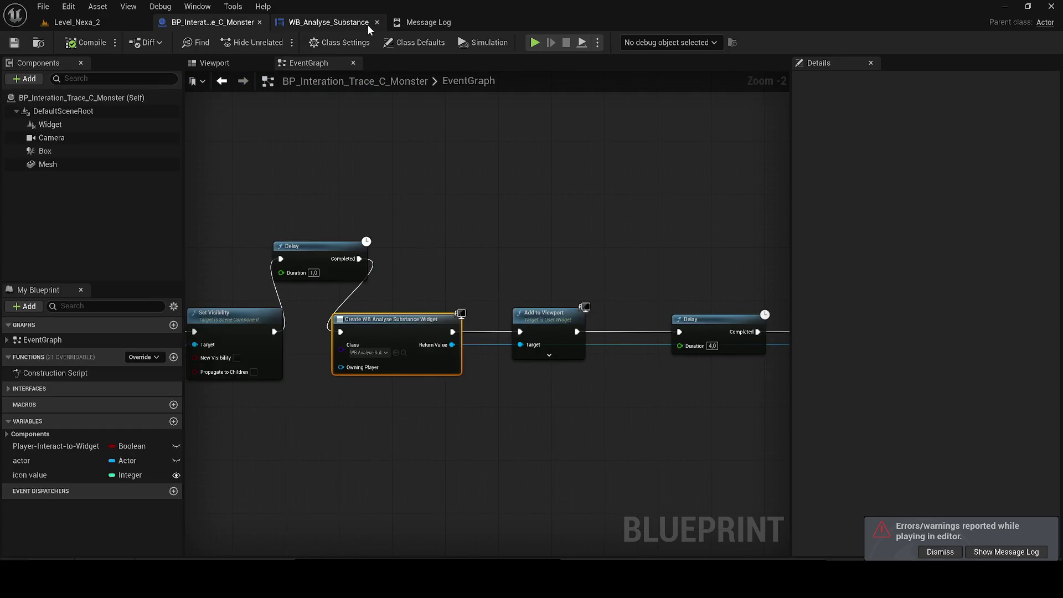
click(87, 25)
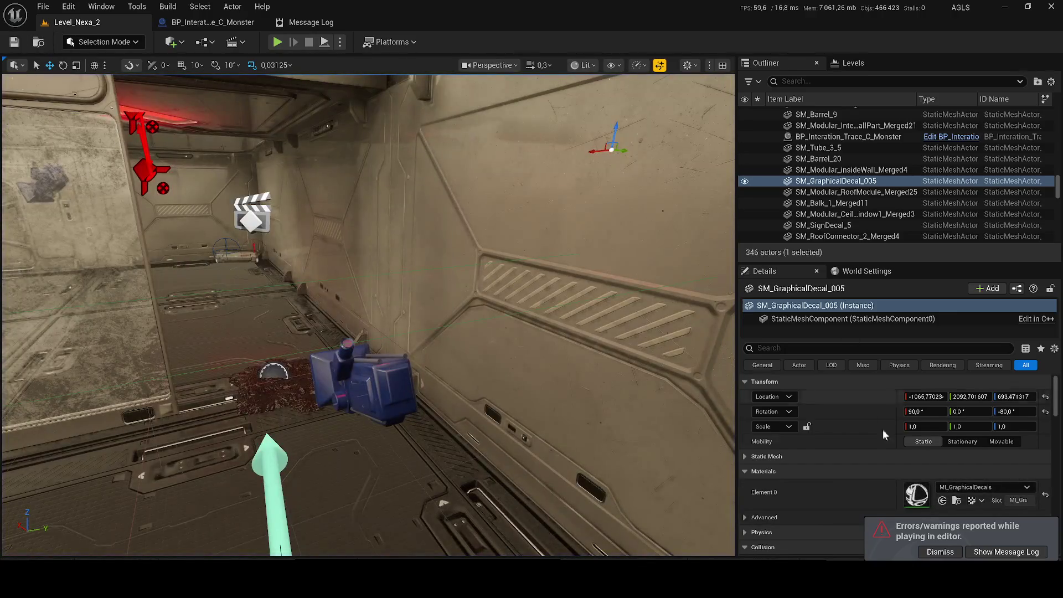
mouse_move(527, 295)
mouse_down()
mouse_move(527, 285)
mouse_move(527, 295)
mouse_up()
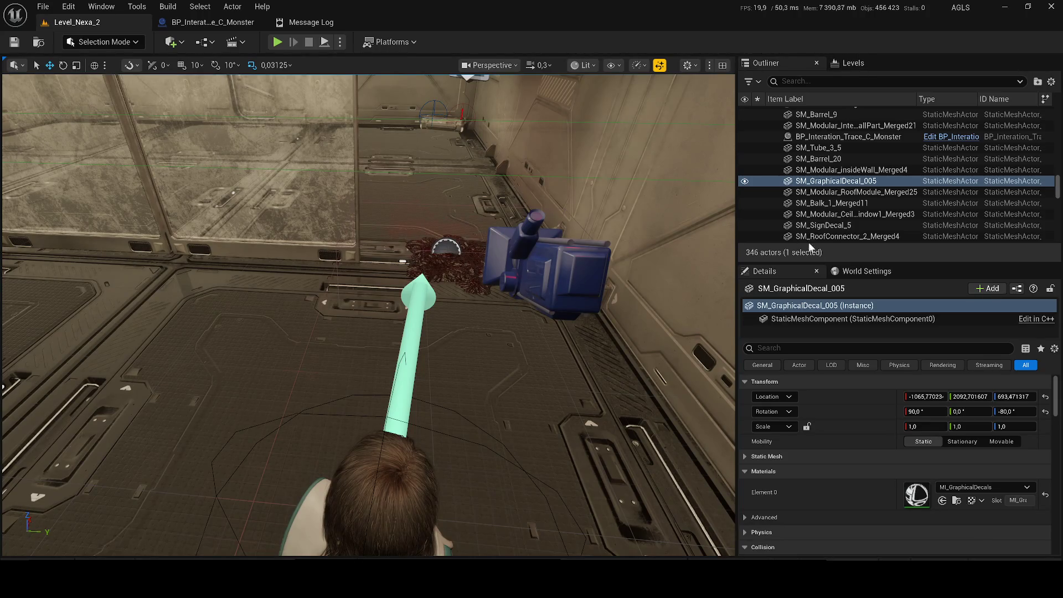
drag(486, 378, 423, 296)
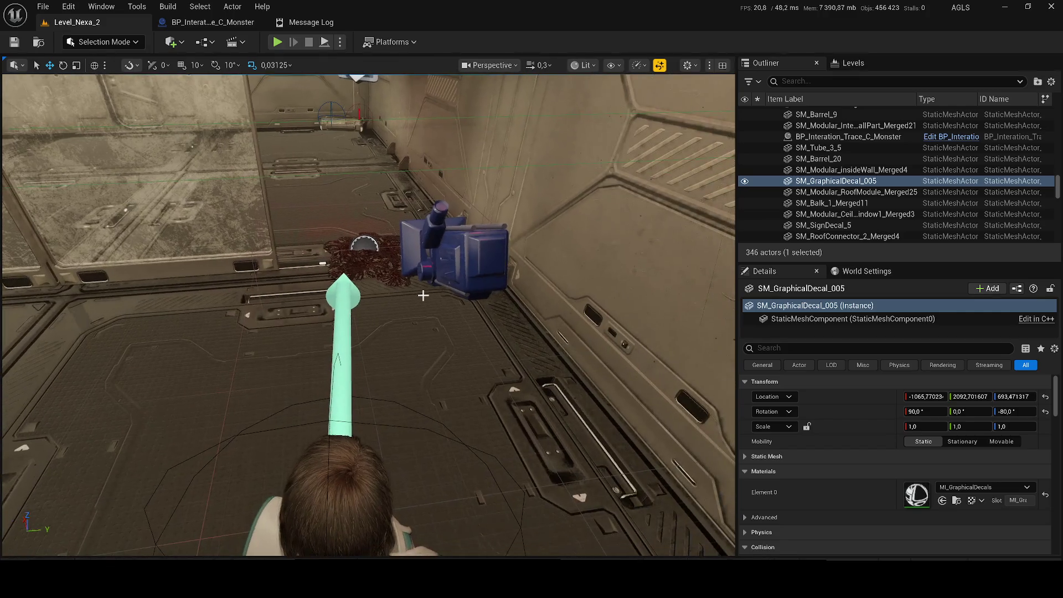
click(453, 278)
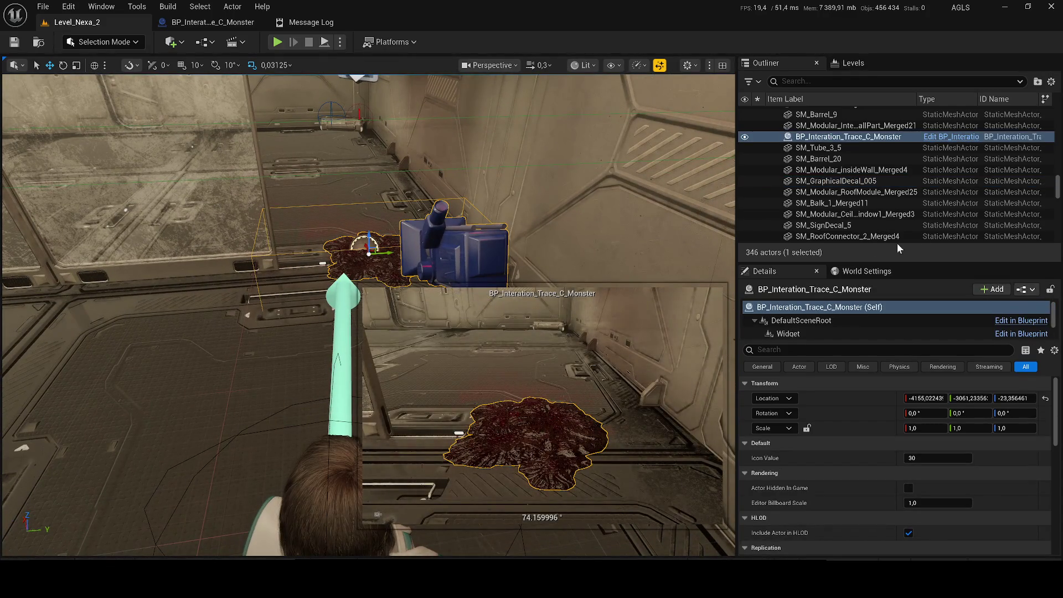
click(845, 183)
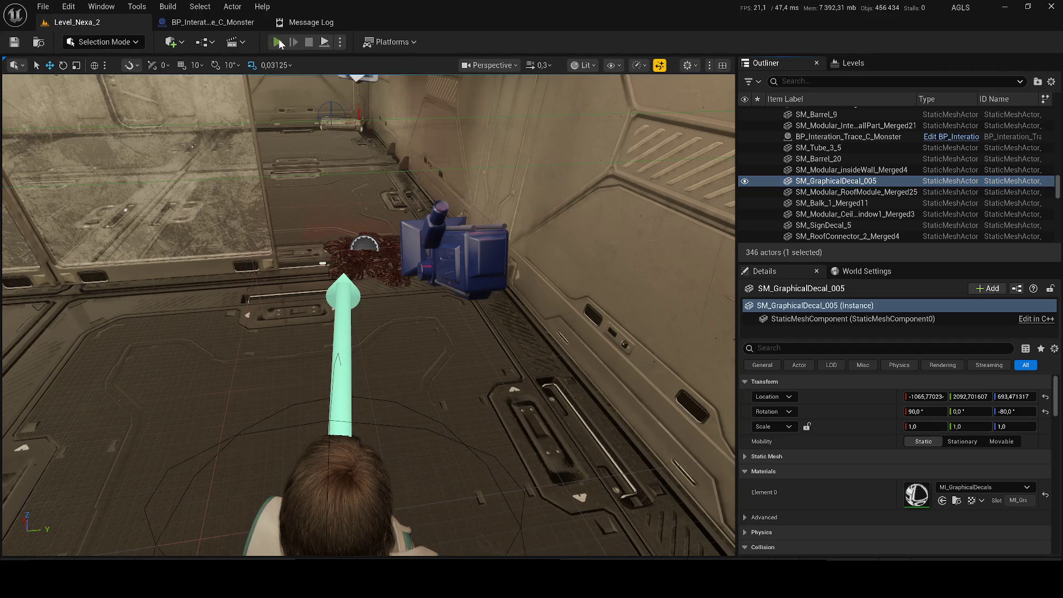
click(279, 43)
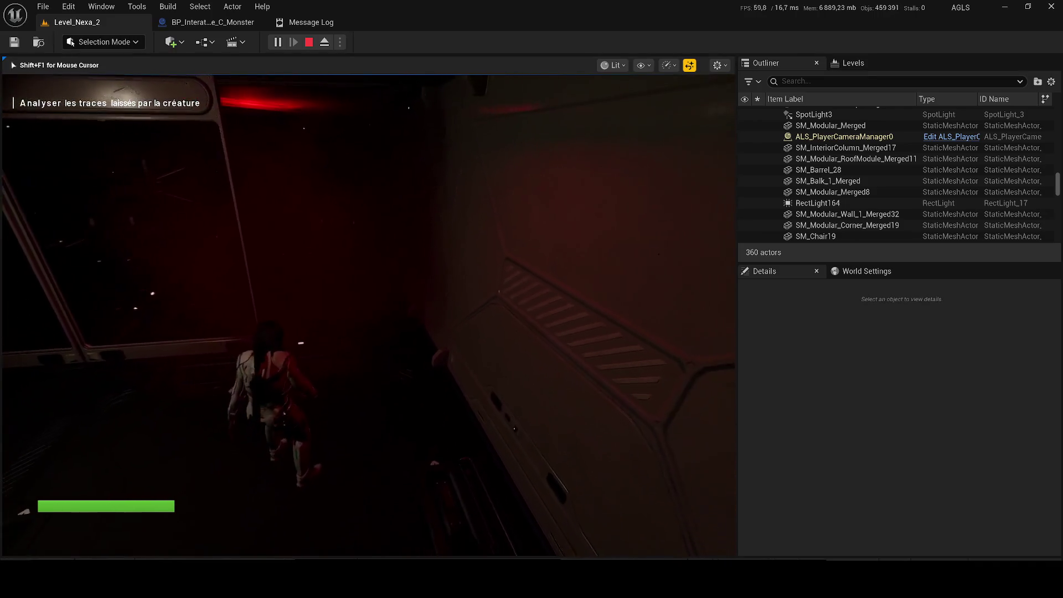
key(Escape)
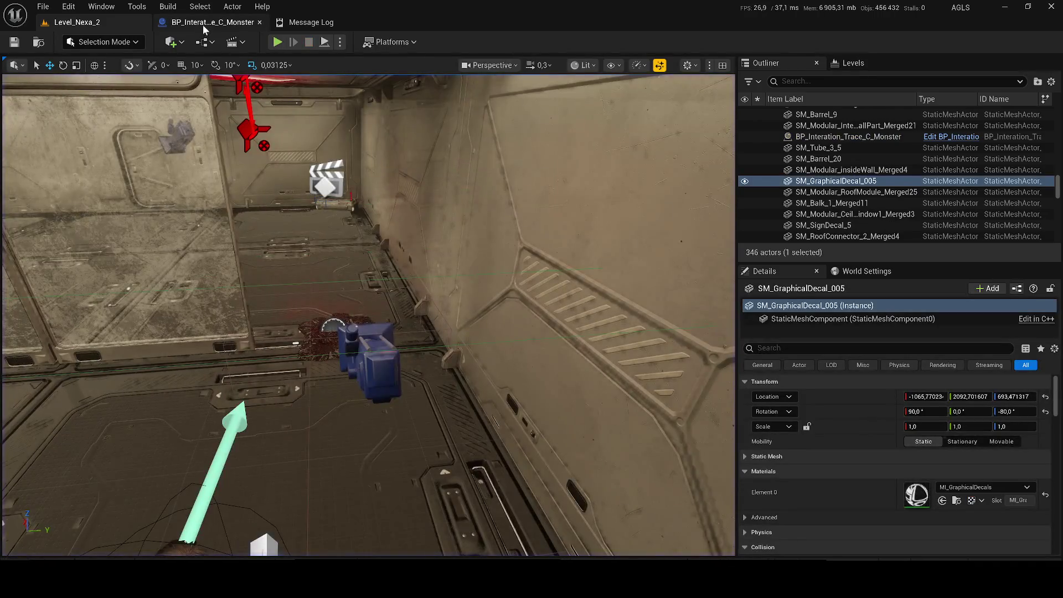
- Bring up the BP_Interation_Trace_C_Monster EventGraph showing its Delay and Create Widget chain
click(204, 24)
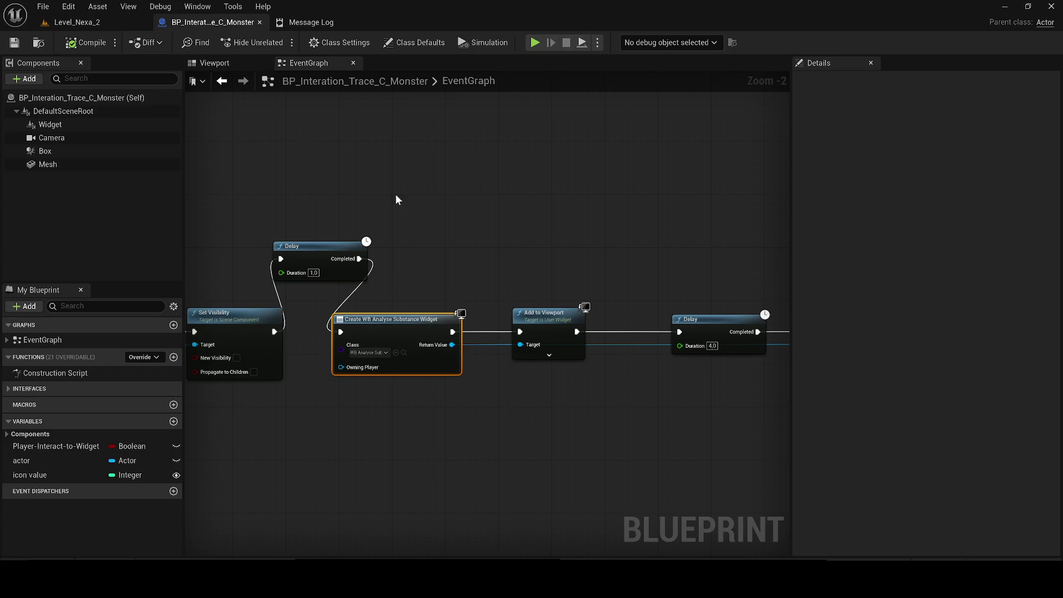
- Survey the EventGraph node chain, then return to Level_Nexa_2 and frame the floor blood-trace decal
mouse_move(406, 247)
mouse_down()
mouse_move(412, 274)
mouse_move(384, 316)
mouse_move(265, 343)
mouse_move(486, 363)
mouse_move(698, 360)
mouse_up()
scroll(260, 332, down, 6)
scroll(316, 339, down, 1)
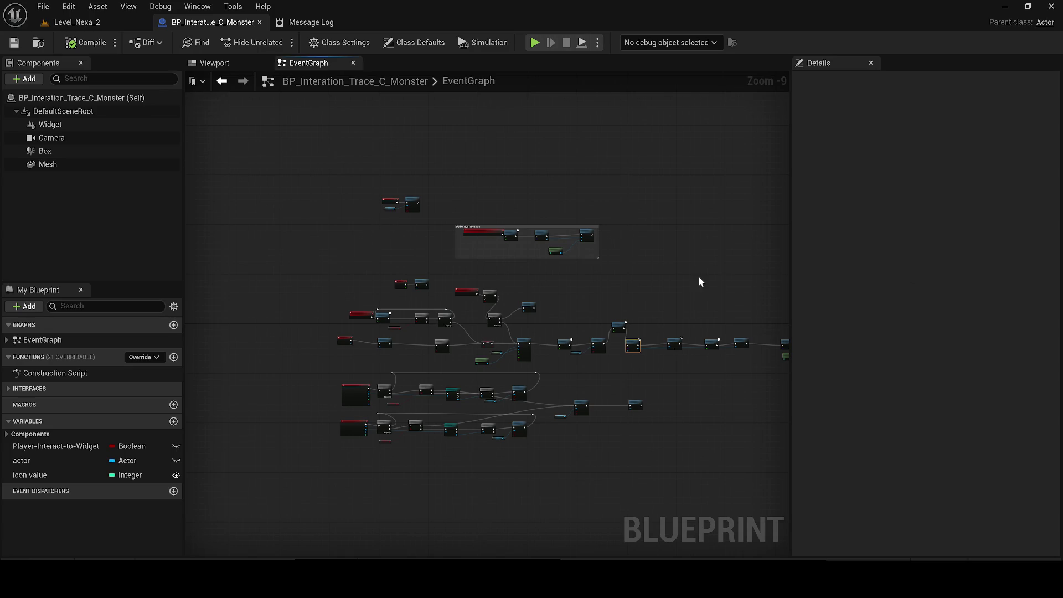
click(83, 22)
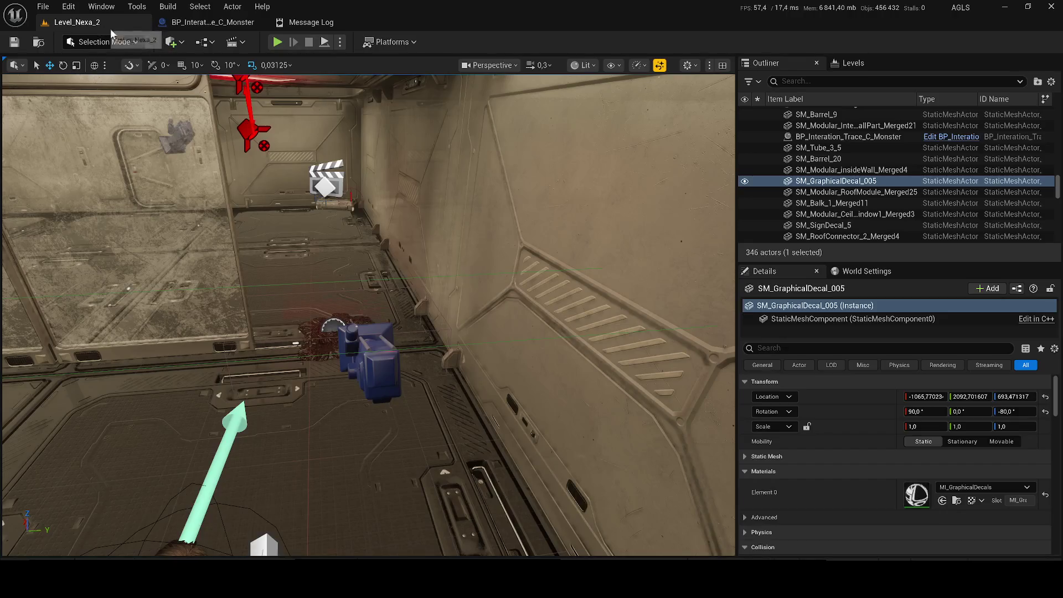
drag(387, 246, 392, 262)
key(f)
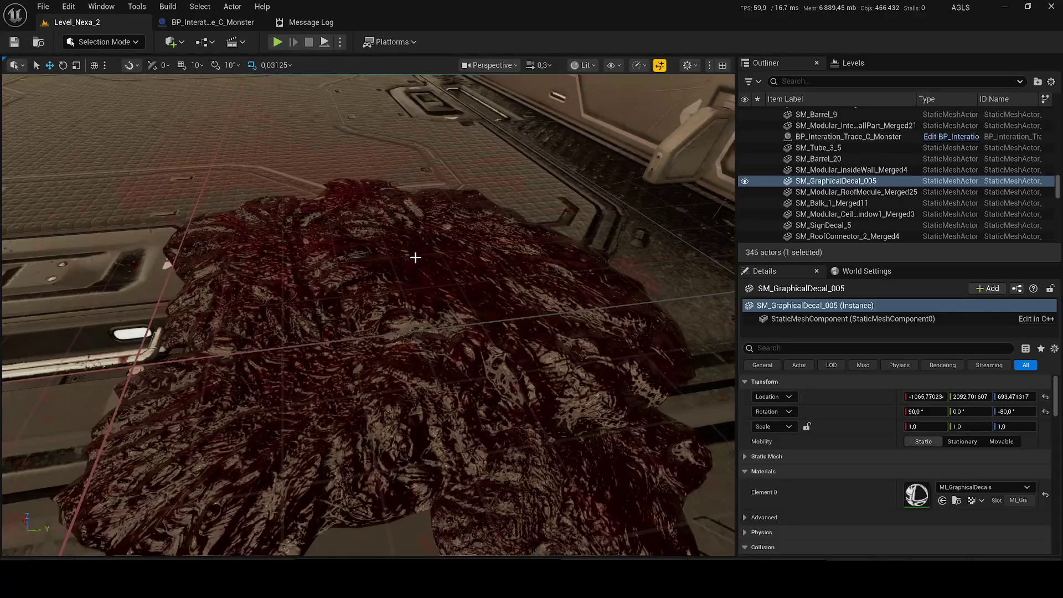
scroll(425, 265, down, 3)
scroll(425, 265, down, 5)
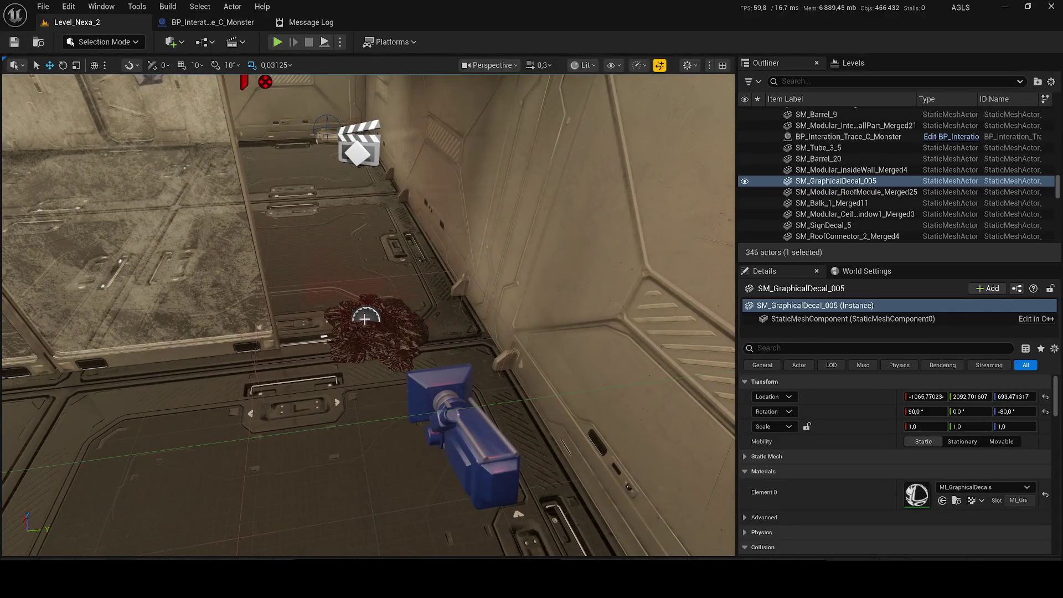
- In the blueprint viewport, duplicate the tendril Mesh into Mesh1, offset from the original
click(174, 23)
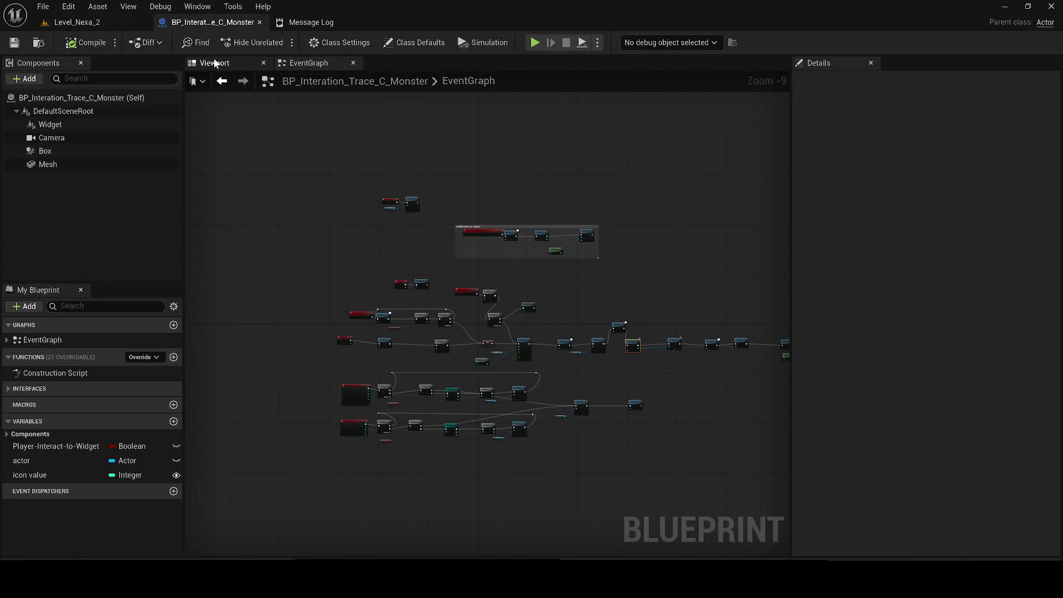
click(216, 63)
click(560, 313)
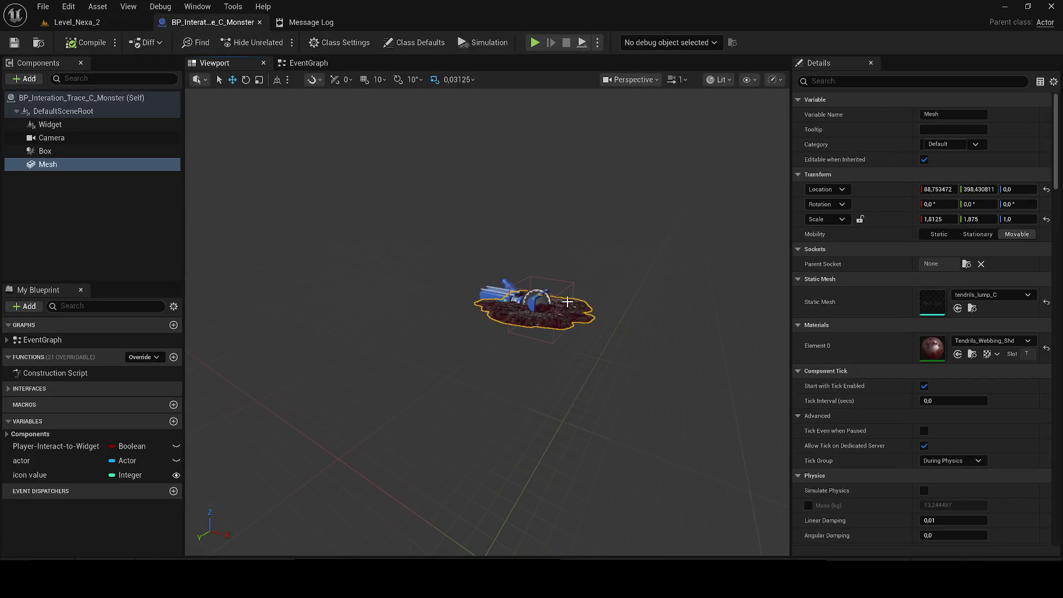
drag(558, 303, 543, 315)
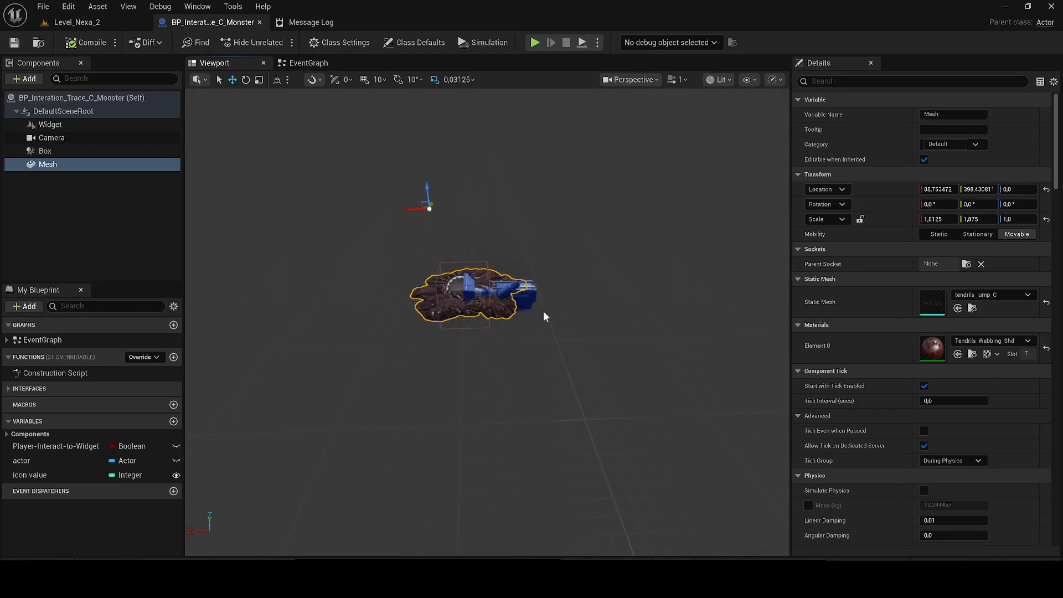
key(ctrl+d)
mouse_move(416, 210)
mouse_down()
mouse_move(376, 210)
mouse_move(392, 212)
mouse_move(399, 185)
mouse_move(410, 208)
mouse_move(420, 176)
mouse_up()
scroll(470, 299, up, 5)
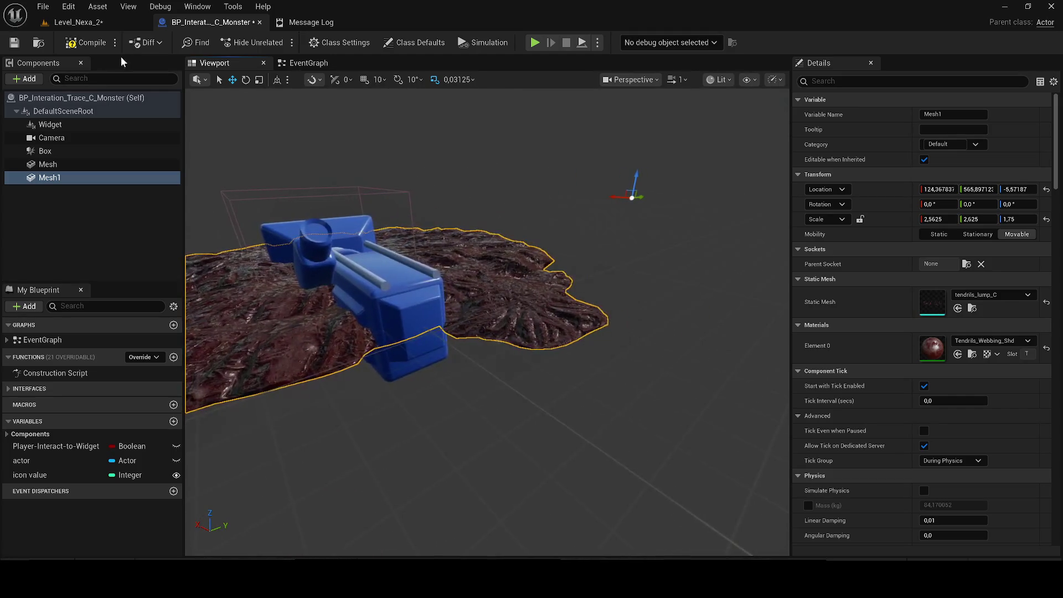
- After comparing with the level, duplicate further copies Mesh2–Mesh5, spreading them along Y
click(83, 25)
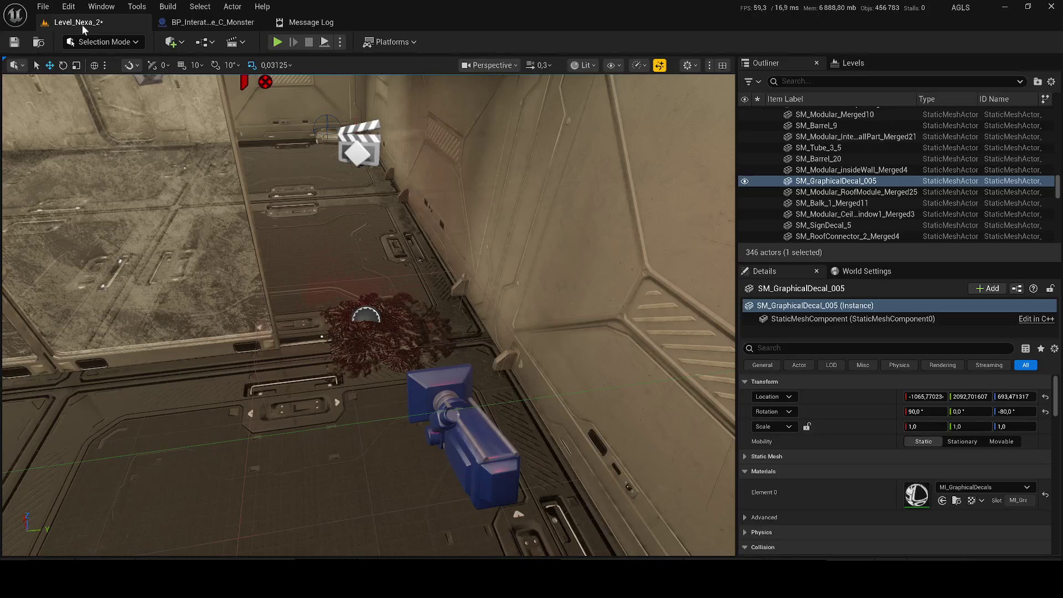
click(186, 24)
mouse_move(368, 190)
mouse_down()
mouse_move(368, 232)
mouse_move(382, 254)
mouse_move(377, 244)
mouse_up()
key(ctrl+d)
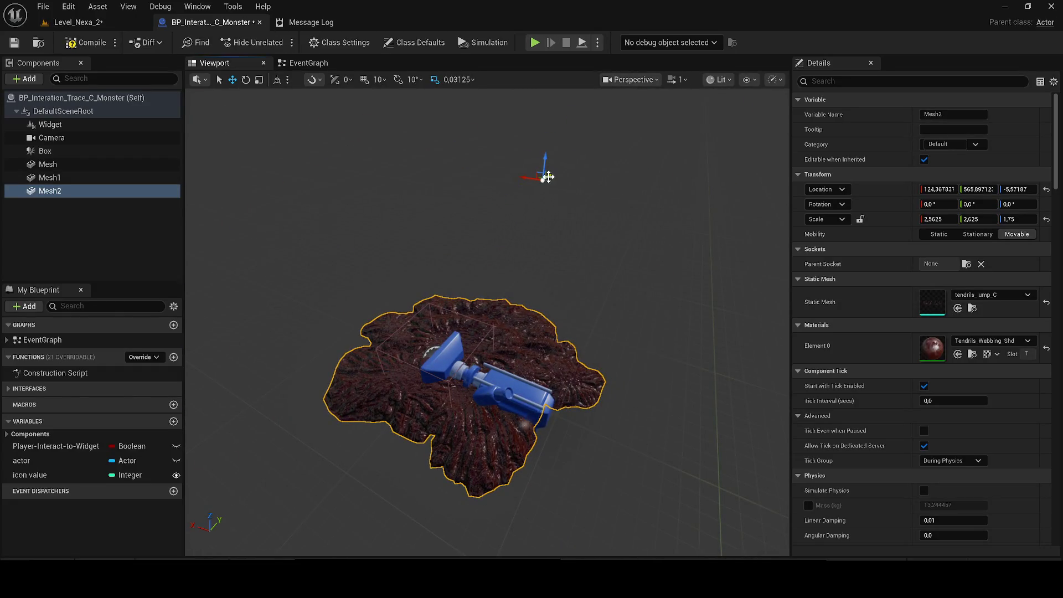
mouse_move(554, 177)
mouse_down()
mouse_move(530, 195)
mouse_move(548, 182)
mouse_move(537, 166)
mouse_move(545, 193)
mouse_move(560, 200)
mouse_move(579, 178)
mouse_move(577, 194)
mouse_move(607, 172)
mouse_move(612, 154)
mouse_move(581, 171)
mouse_move(649, 203)
mouse_up()
key(ctrl+d)
key(ctrl+d)
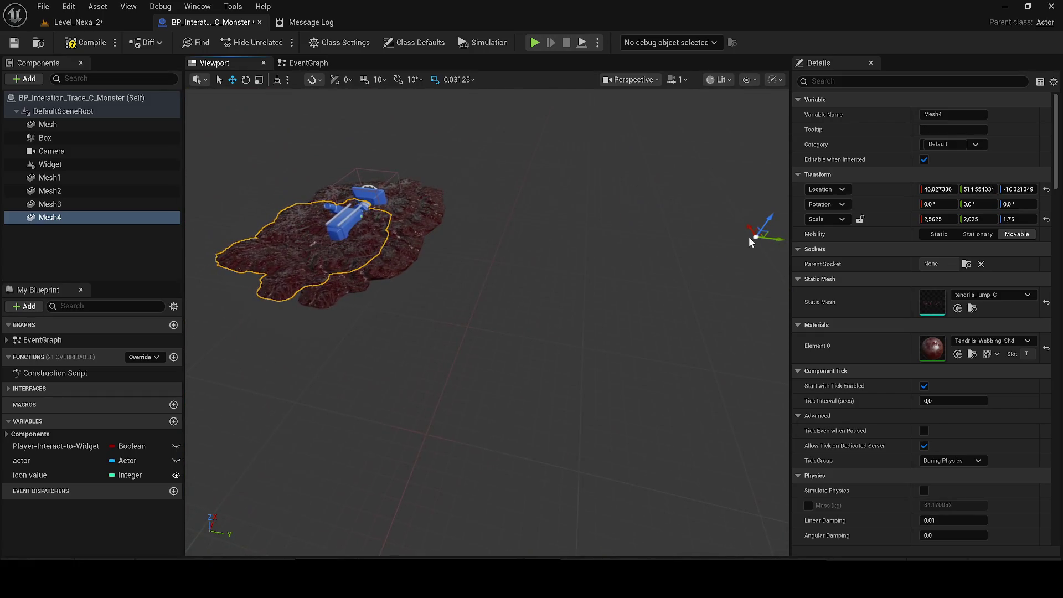
key(ctrl+d)
mouse_move(733, 255)
mouse_down()
mouse_move(631, 227)
mouse_move(786, 251)
mouse_move(703, 245)
mouse_move(727, 251)
mouse_move(726, 267)
mouse_move(723, 194)
mouse_move(705, 243)
mouse_move(717, 229)
mouse_move(738, 238)
mouse_move(721, 231)
mouse_move(735, 227)
mouse_move(733, 212)
mouse_up()
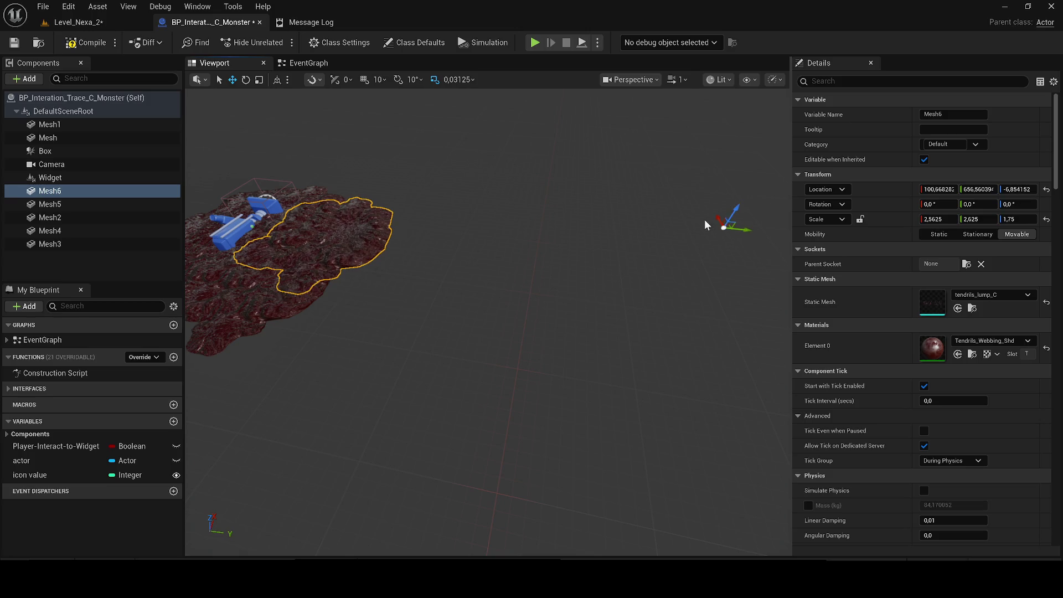
- Frame Mesh6, save and compile the monster blueprint, and return to the level
key(f)
key(ctrl+s)
click(94, 46)
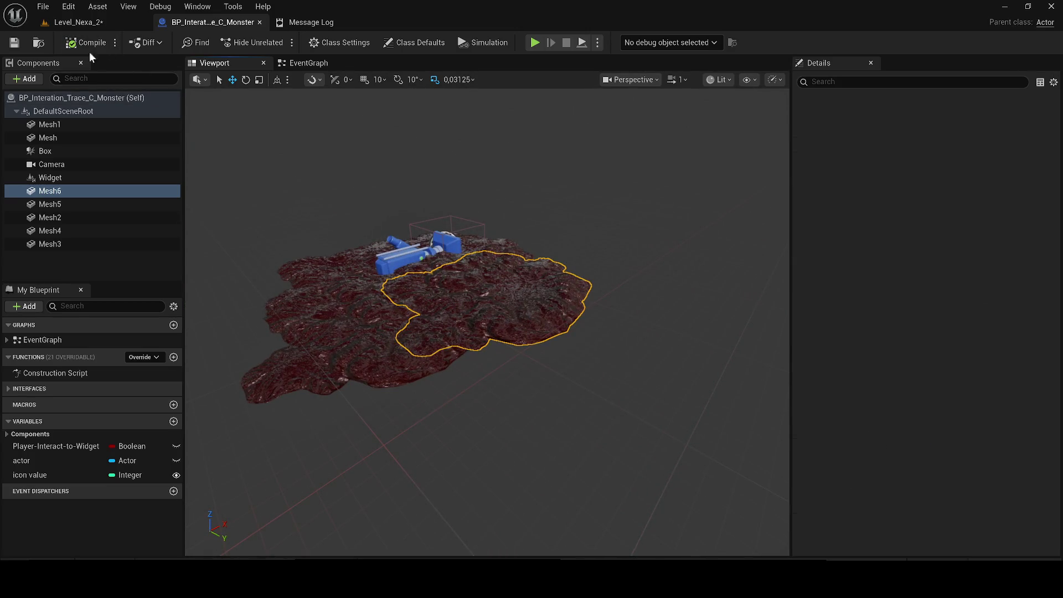
click(52, 25)
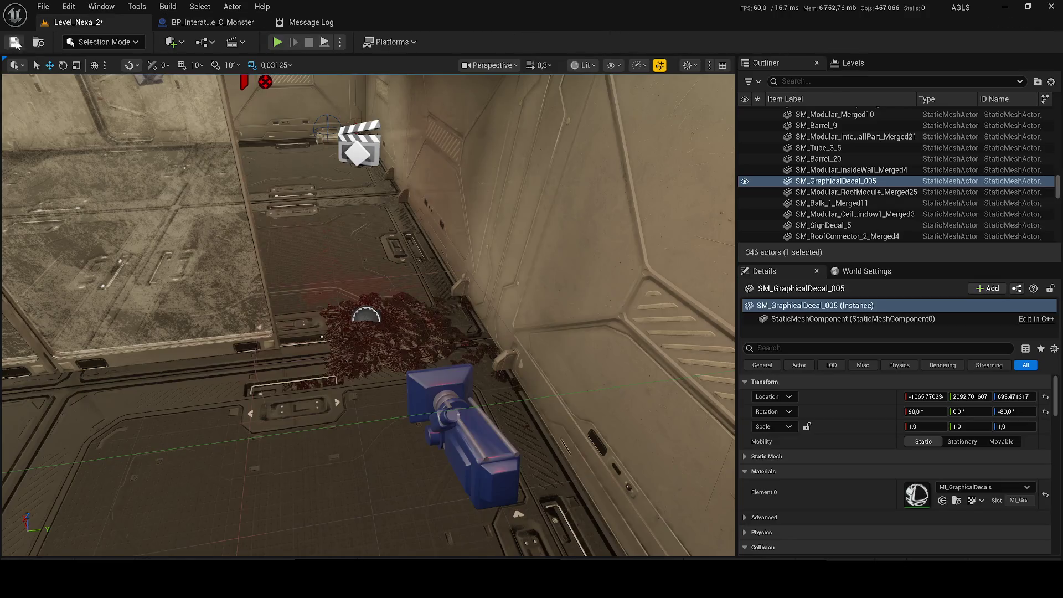
- Save the level, select the indoor wall window piece, and move the view across the room
key(ctrl+s)
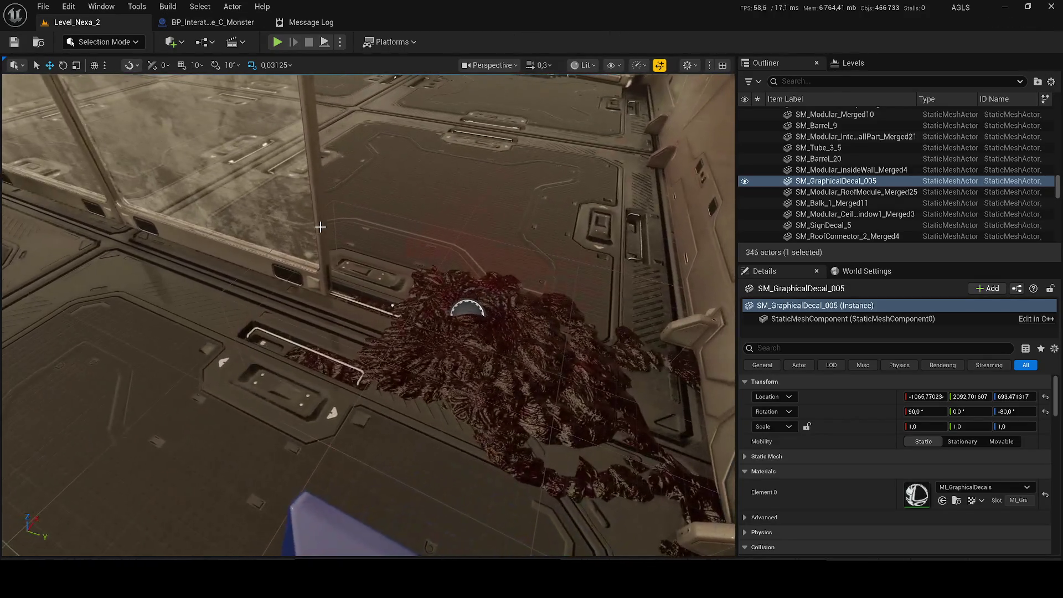
click(321, 226)
scroll(368, 315, up, 2)
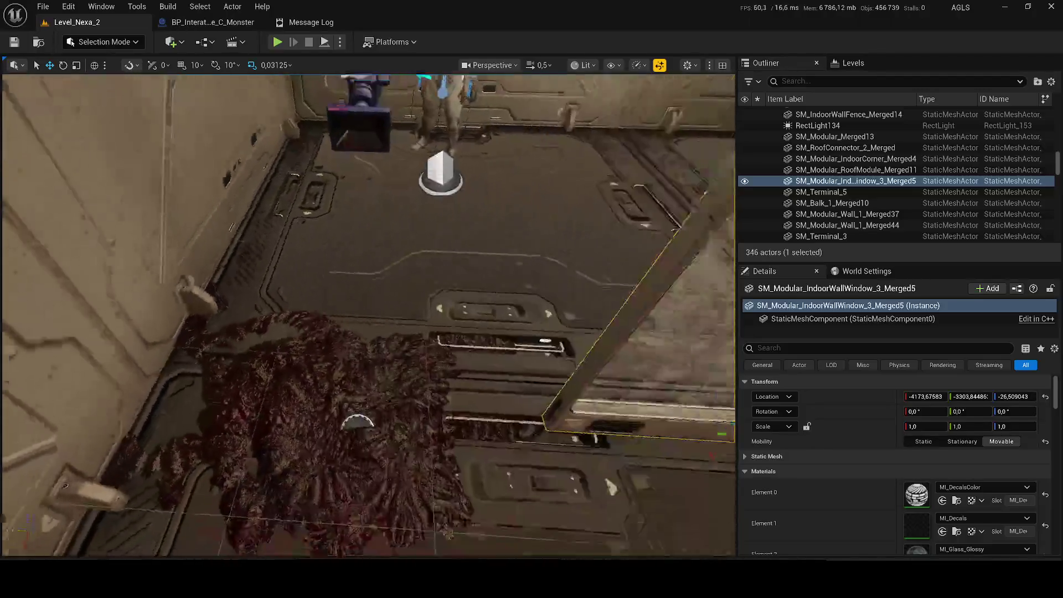
mouse_move(368, 314)
mouse_down()
mouse_move(388, 308)
mouse_move(354, 311)
mouse_move(367, 315)
mouse_up()
- Open the Level Blueprint from the Blueprints dropdown, survey its graph, and return to Level_Nexa_2
click(203, 43)
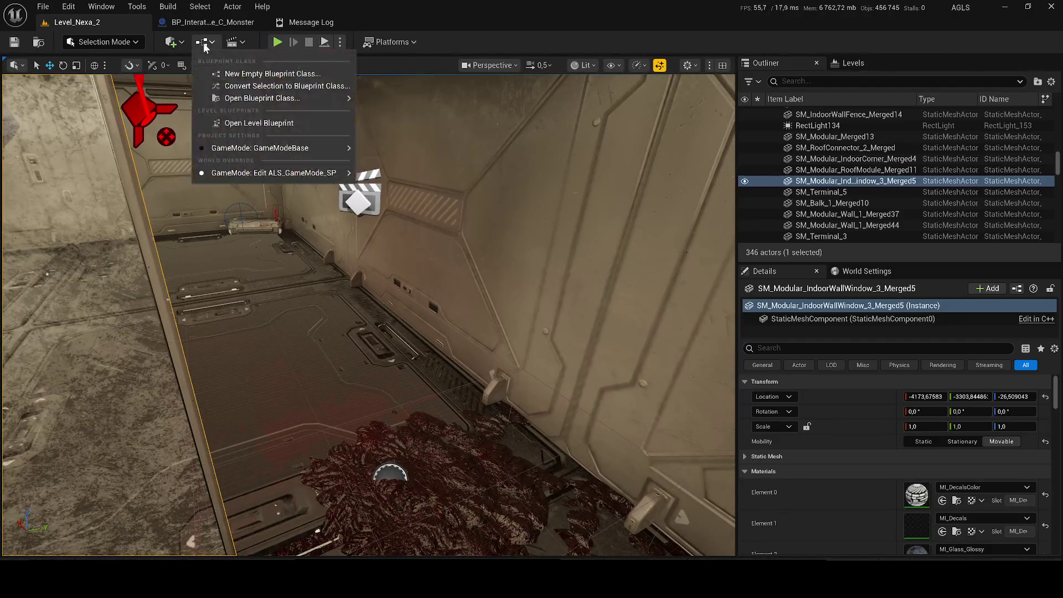
click(256, 124)
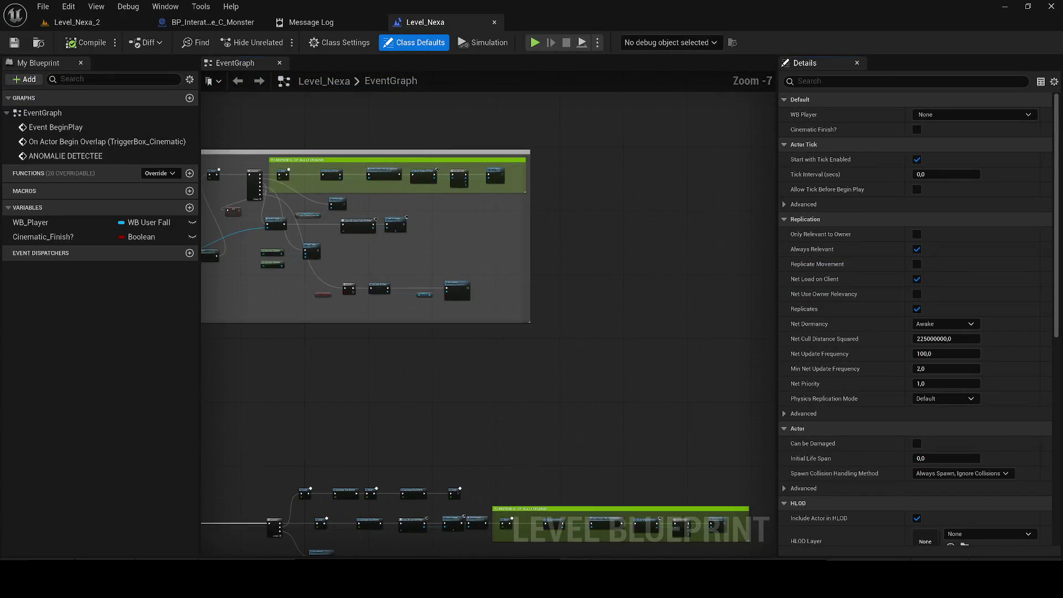
mouse_move(428, 303)
mouse_down()
mouse_move(522, 311)
mouse_move(640, 292)
mouse_up()
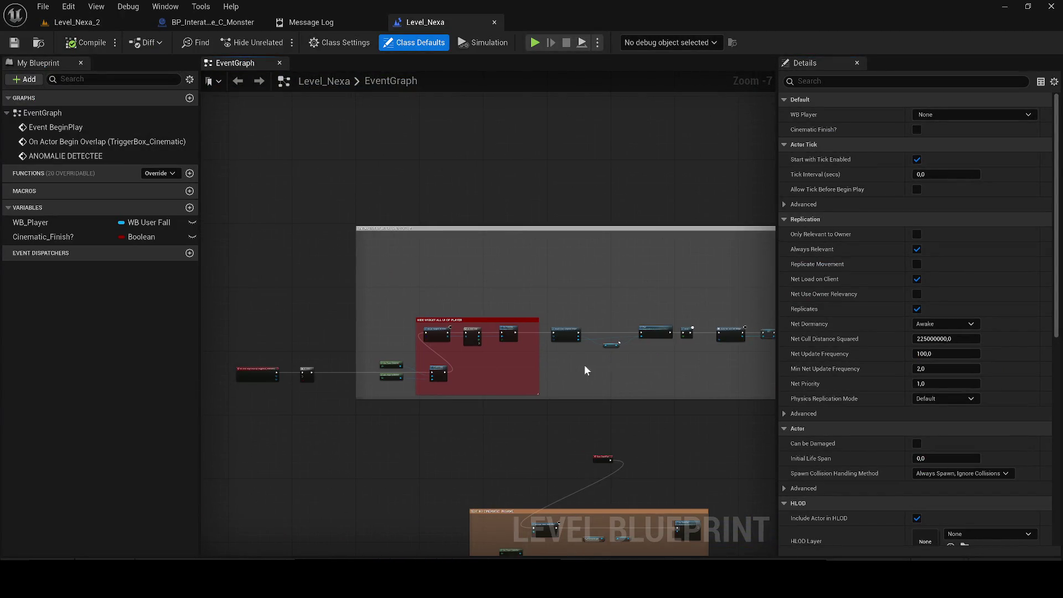
scroll(506, 380, up, 5)
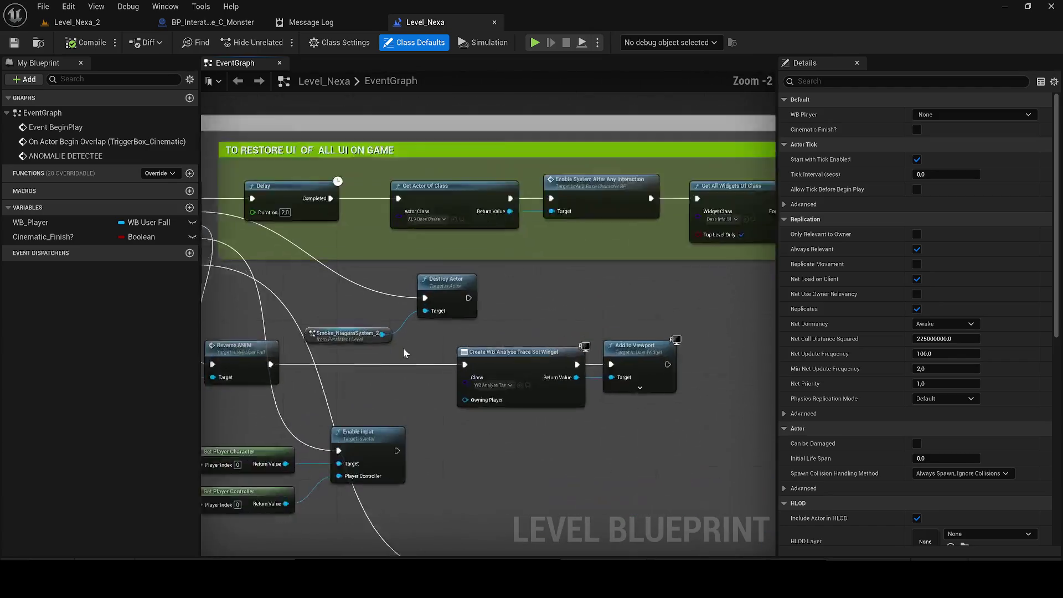
click(77, 22)
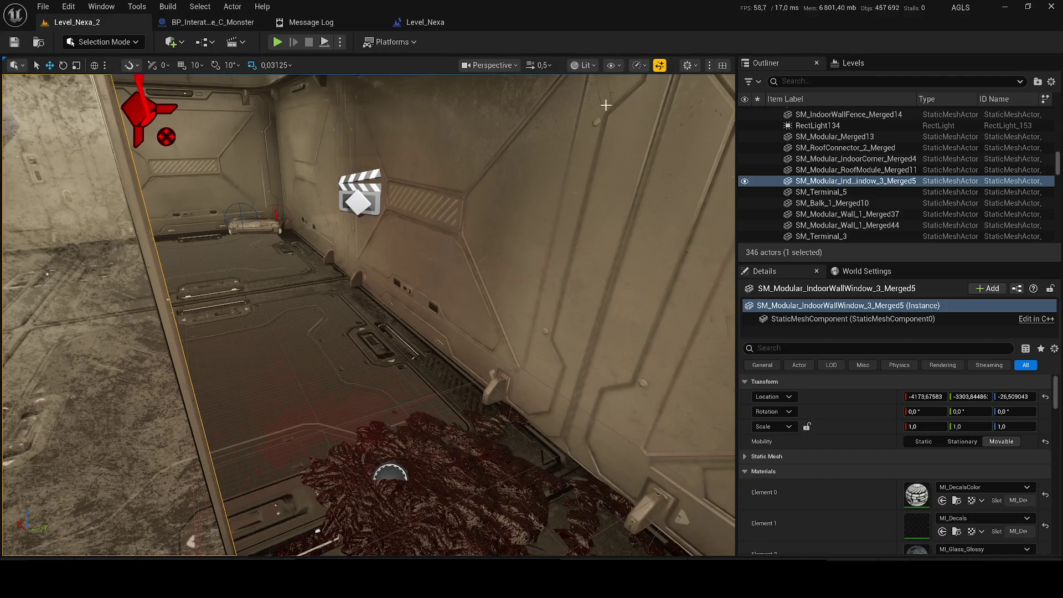
- Filter the Outliner by 'niaga', select Smoke_NiagaraSystem_3, and bring up the Level_Nexa level blueprint
click(807, 80)
text(niaga)
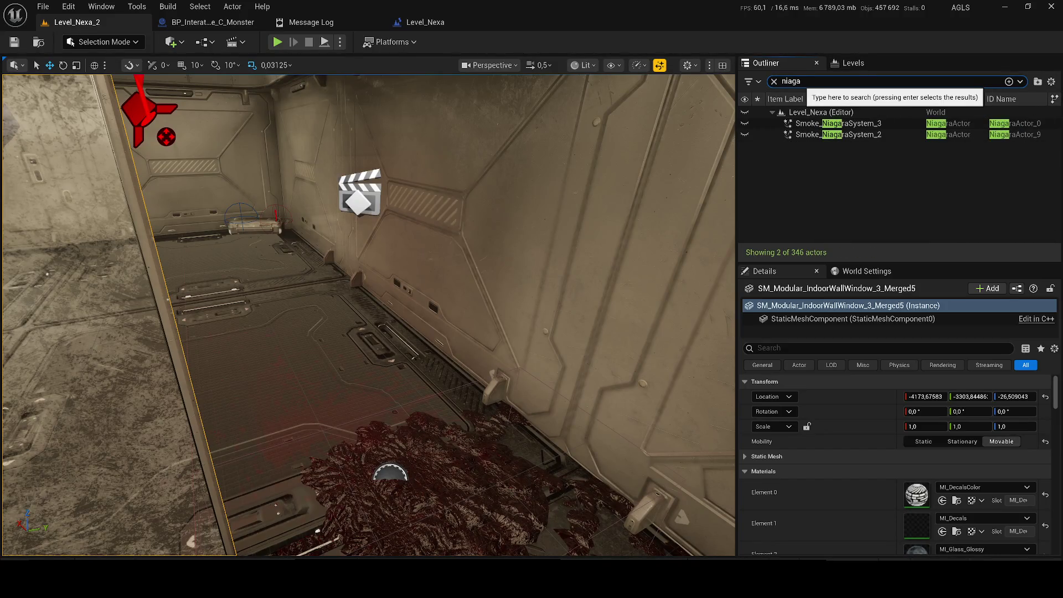
click(784, 123)
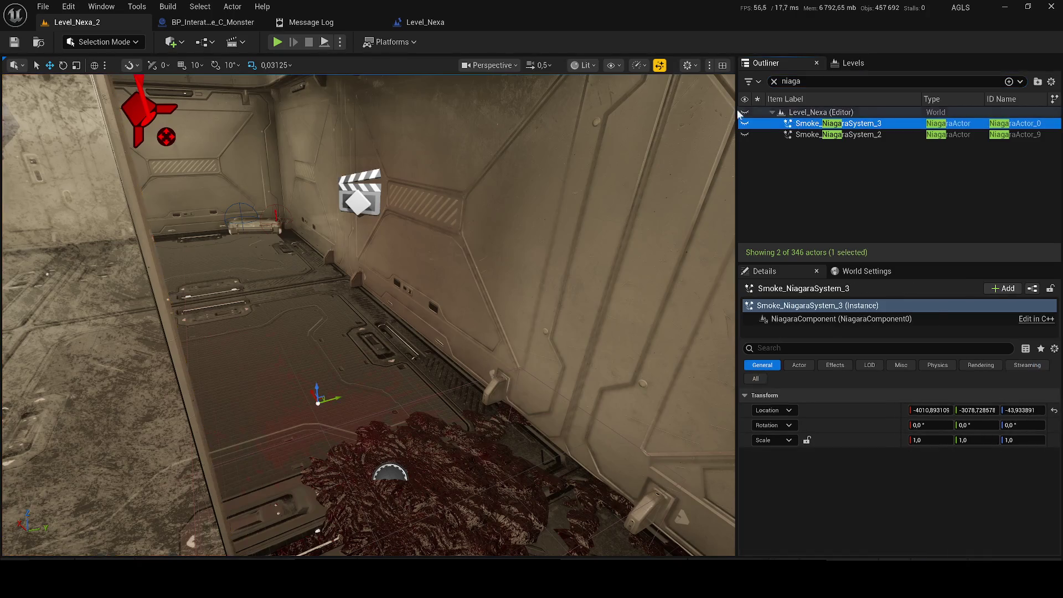
click(210, 22)
click(392, 26)
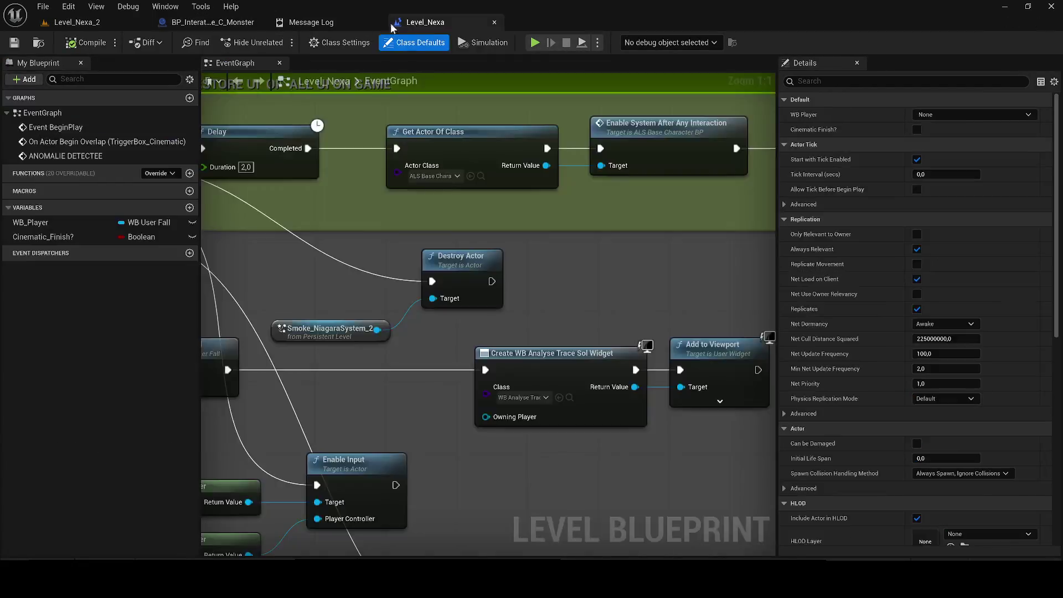
drag(392, 26, 189, 23)
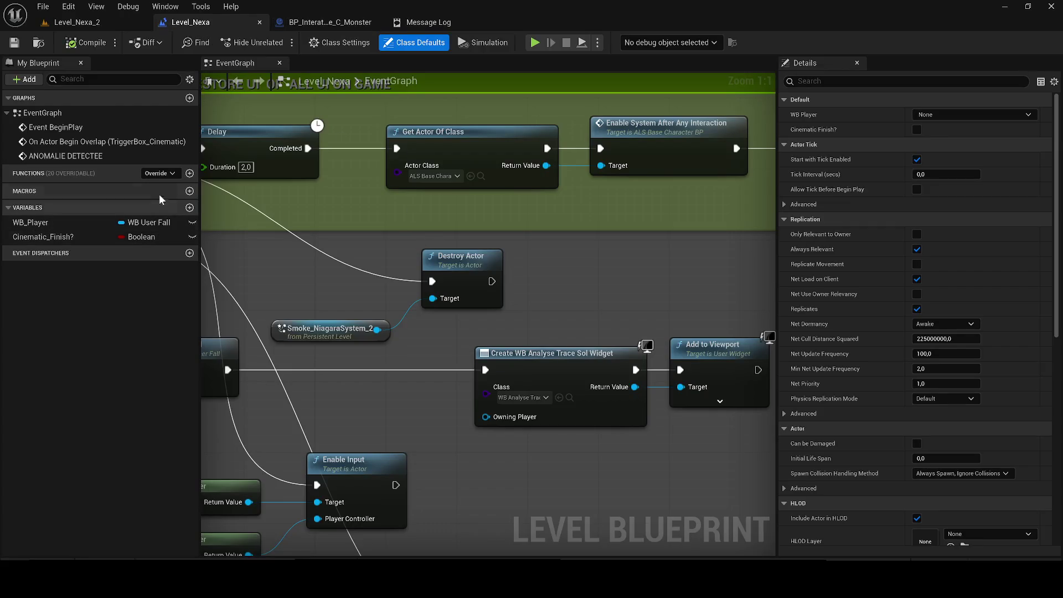
- Add a Smoke_NiagaraSystem_3 reference beside Destroy Actor, compile and save, then return to Level_Nexa_2
right_click(291, 258)
key(Escape)
key(ctrl+w)
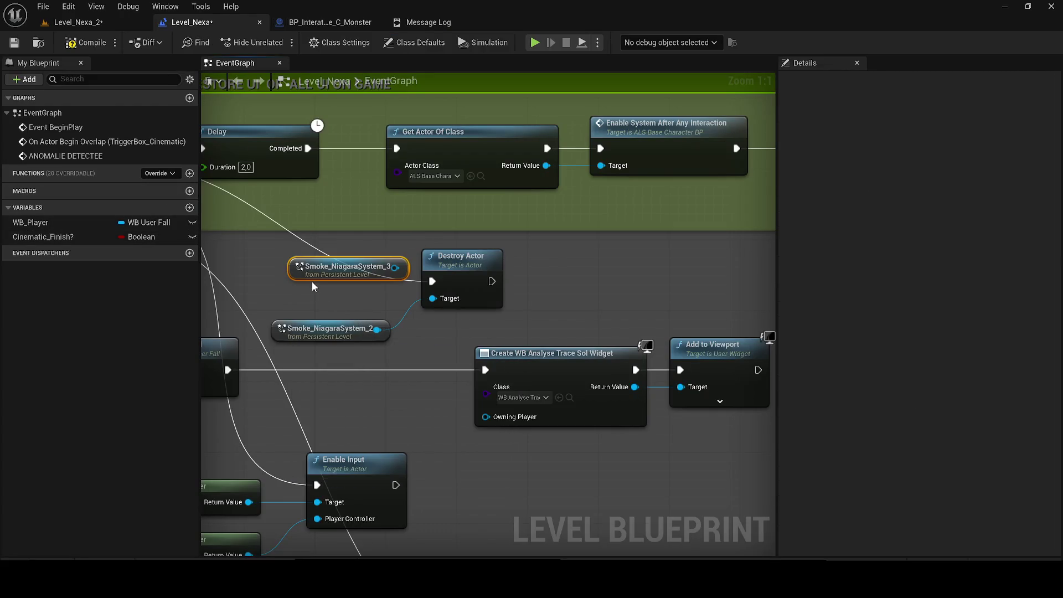
mouse_move(311, 281)
mouse_down()
mouse_move(364, 302)
mouse_move(432, 290)
mouse_move(364, 302)
mouse_move(443, 299)
mouse_up()
click(78, 47)
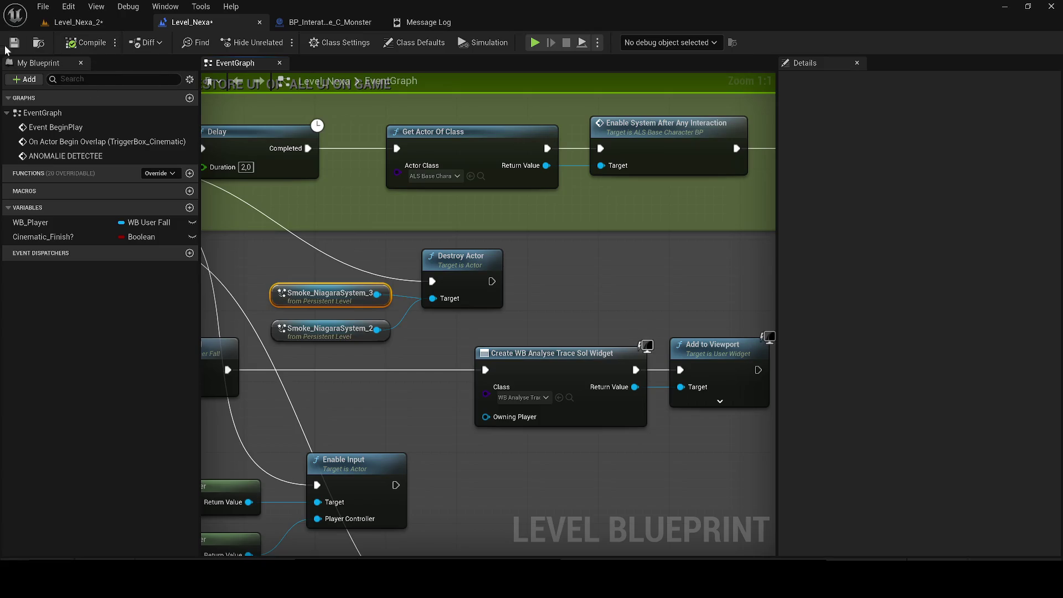
click(11, 47)
click(55, 24)
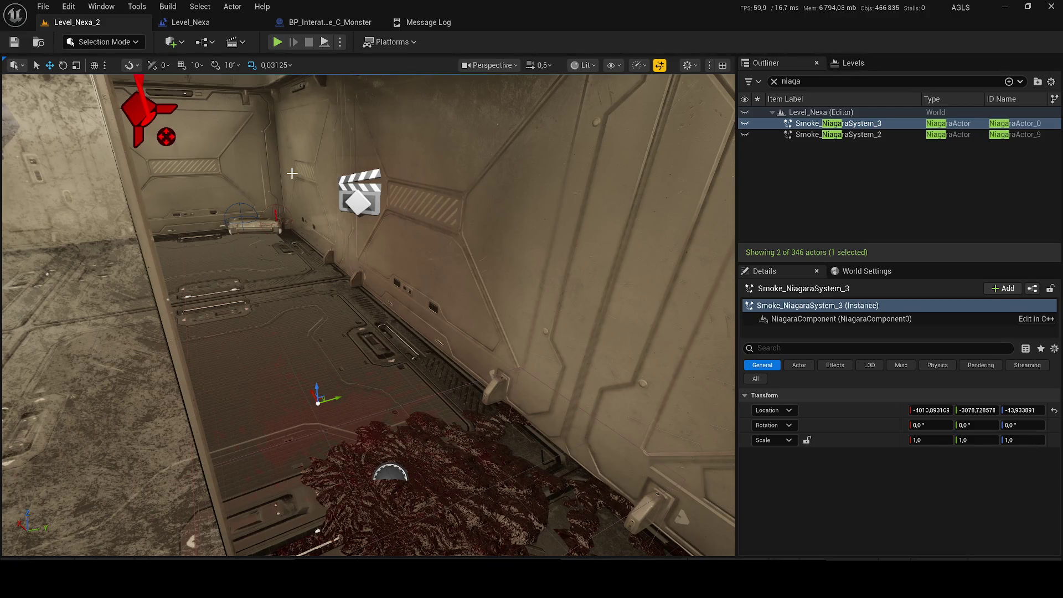
- Locate the Smoke_NiagaraSystem_3 asset in the content library, then go back to the monster blueprint
click(346, 22)
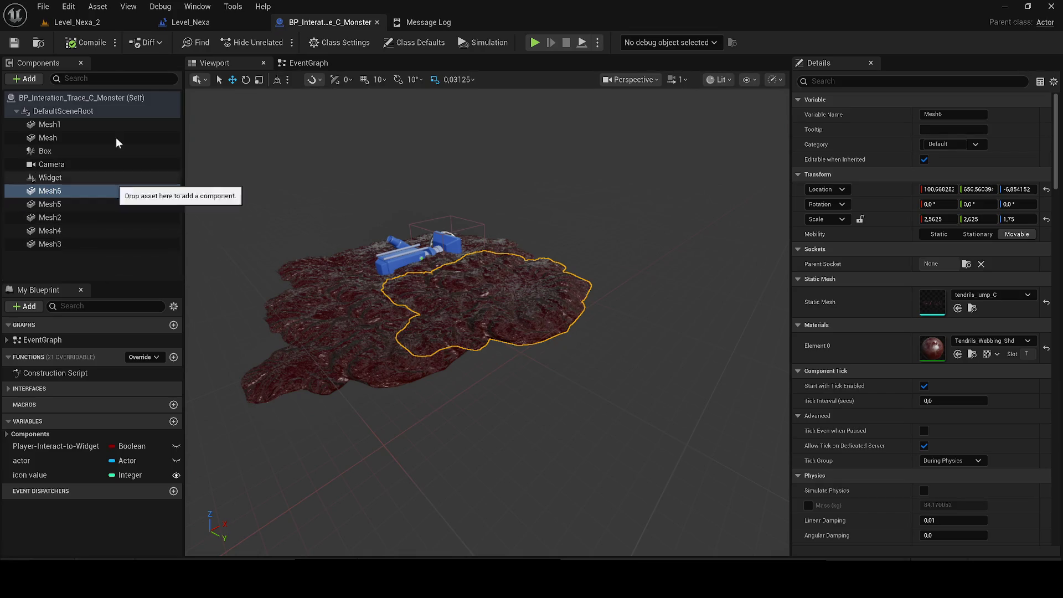
click(78, 22)
right_click(820, 124)
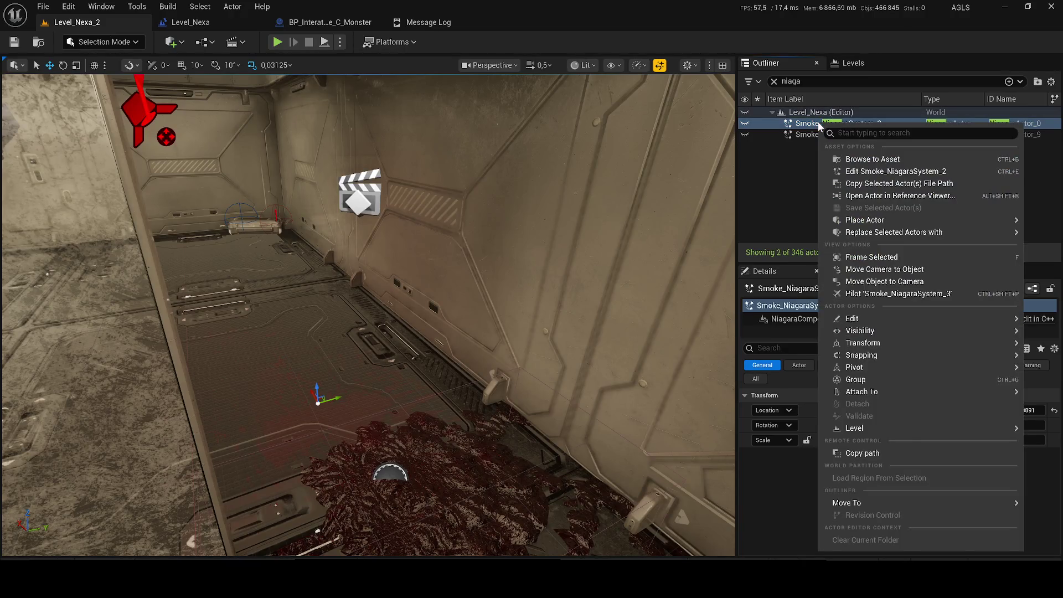
click(856, 158)
click(313, 23)
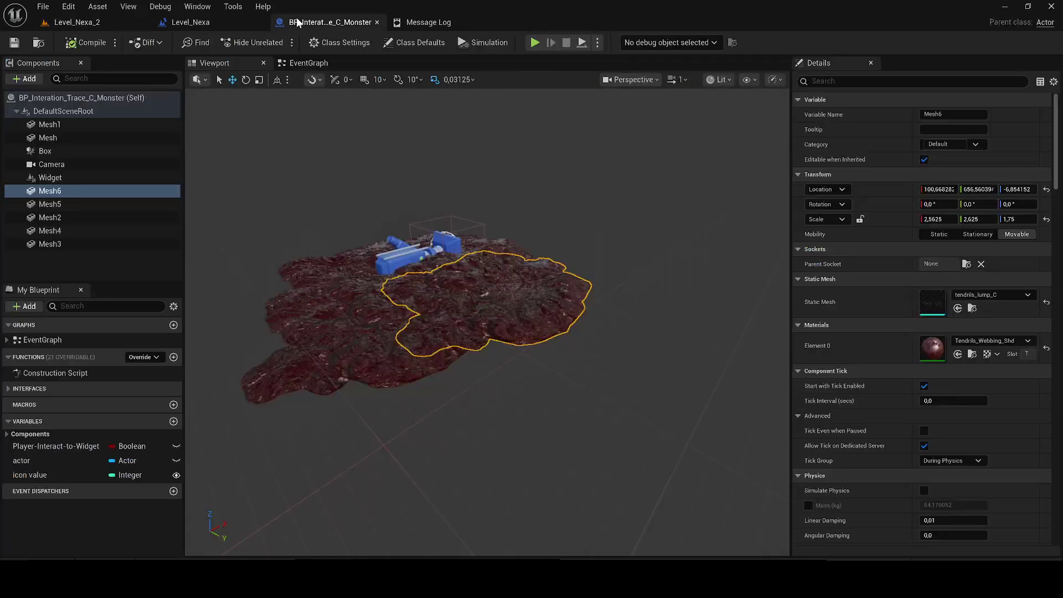
click(55, 266)
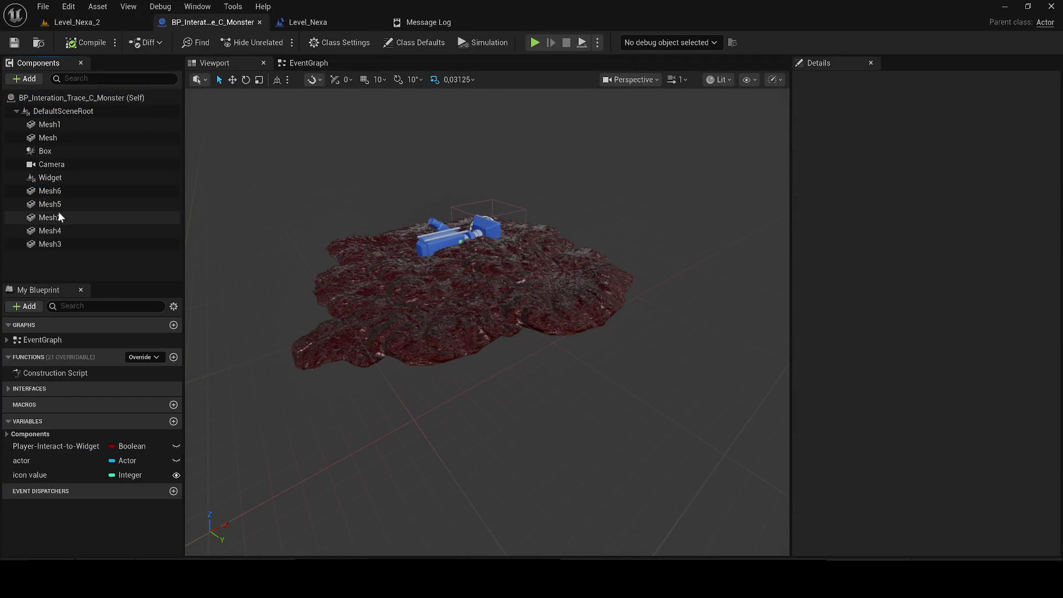
- Add Smoke_NiagaraSystem_1 as a monster blueprint component and move it lower and back along X
key(ctrl+space)
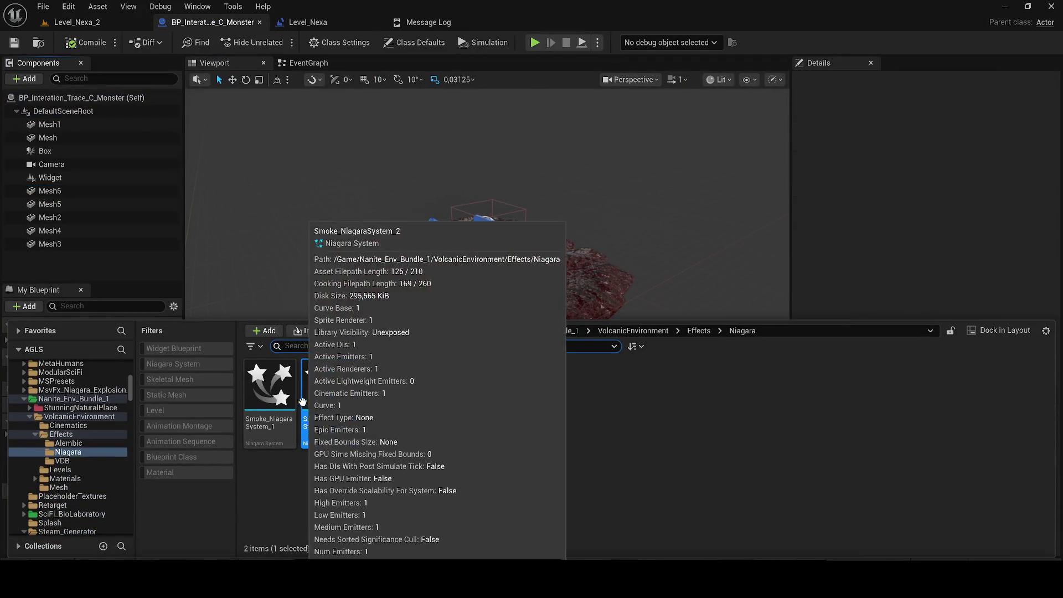
mouse_move(270, 391)
mouse_down()
mouse_move(307, 307)
mouse_move(140, 334)
mouse_move(128, 268)
mouse_move(52, 245)
mouse_up()
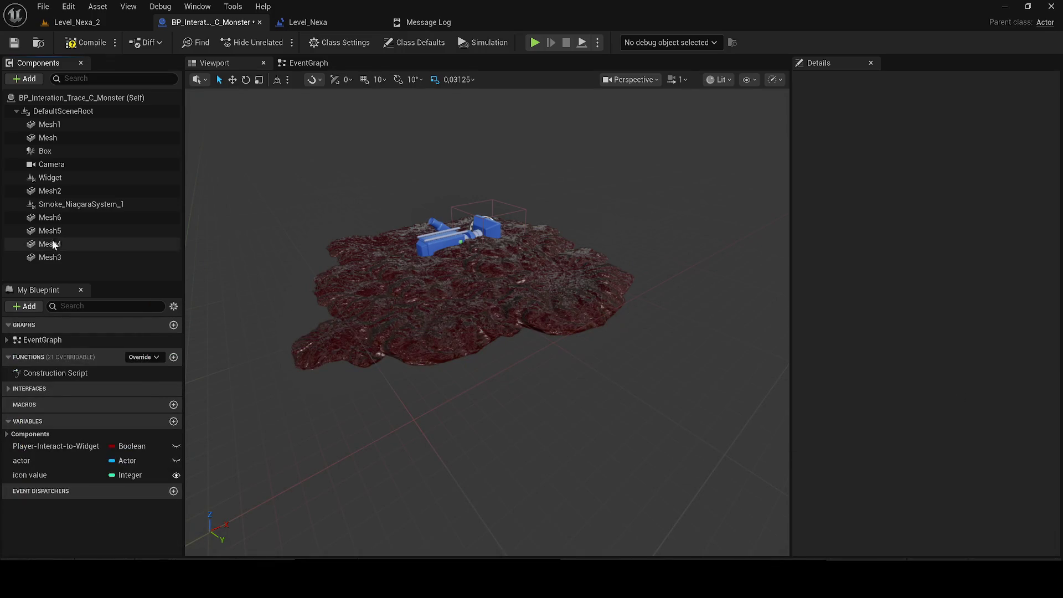
drag(398, 247, 454, 291)
scroll(487, 321, down, 3)
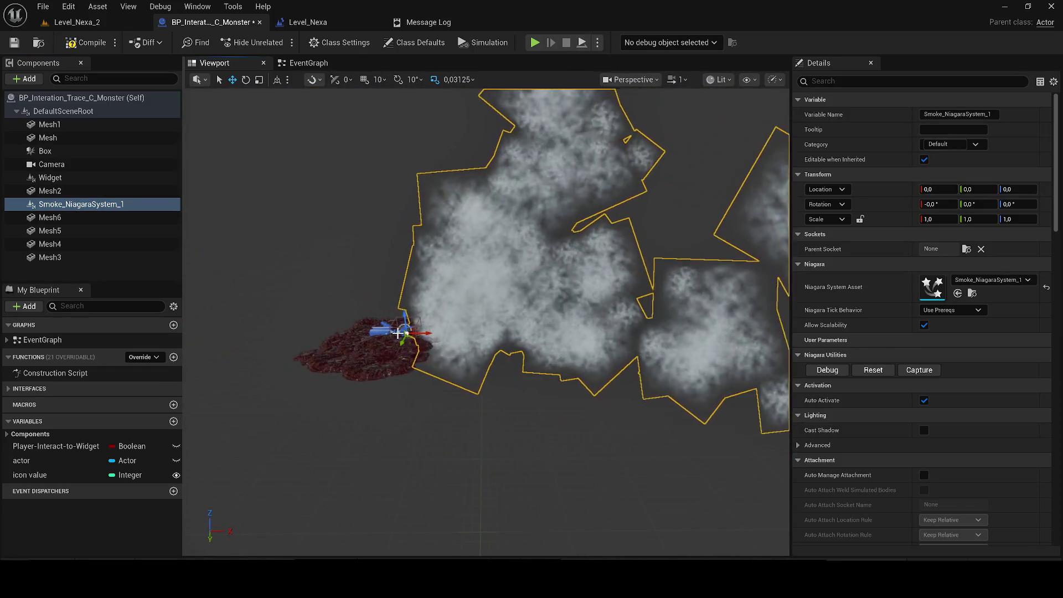
mouse_move(415, 332)
mouse_down()
mouse_move(367, 331)
mouse_move(376, 355)
mouse_move(367, 347)
mouse_up()
key(e)
key(r)
key(w)
key(f)
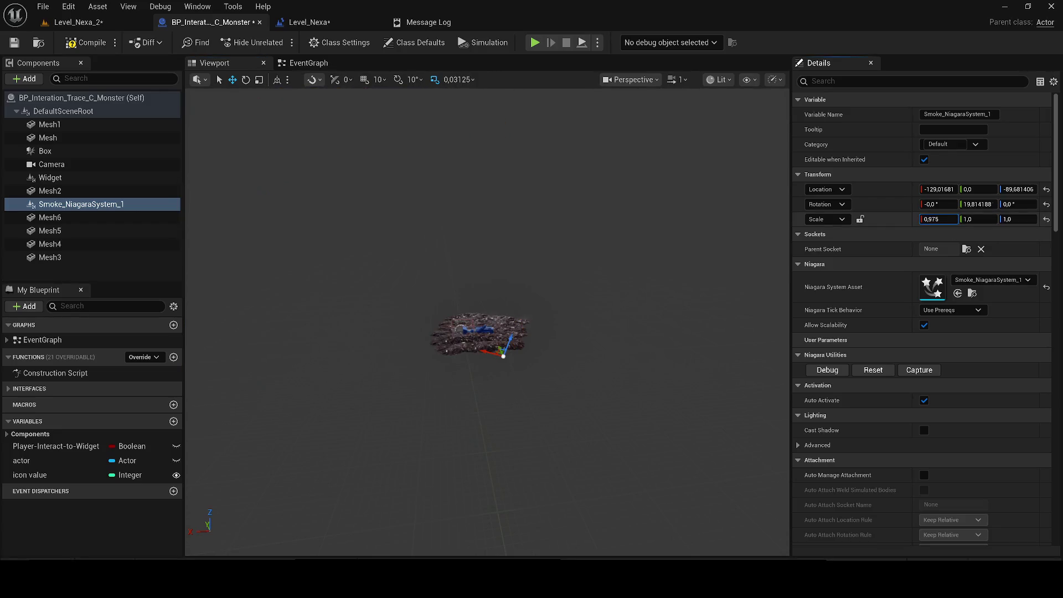
- Shrink the smoke's X scale to 0,1 and check the effect in Level_Nexa_2
drag(953, 215, 947, 215)
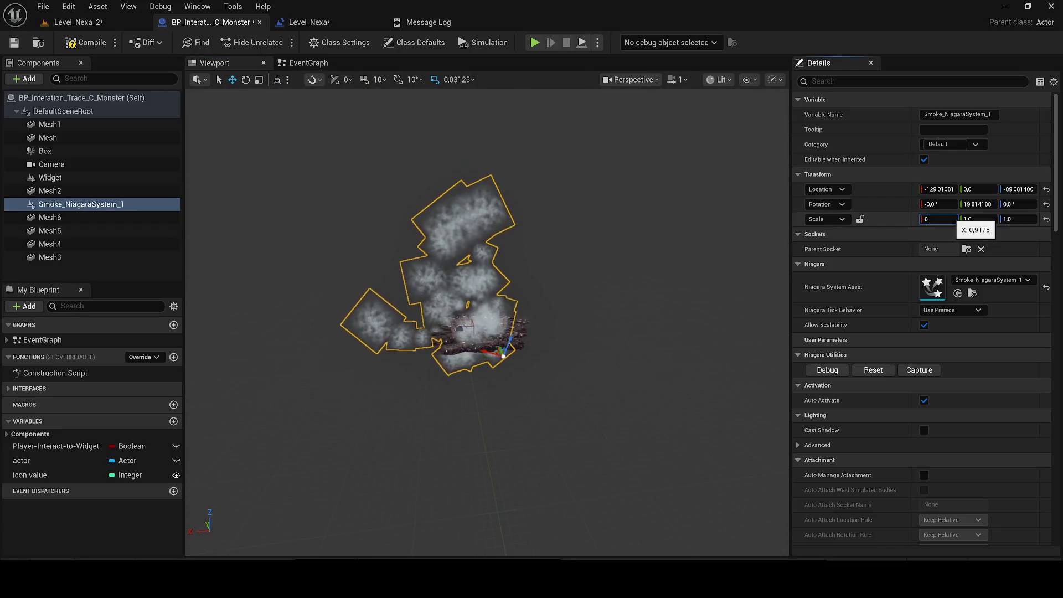
text(,1)
click(542, 298)
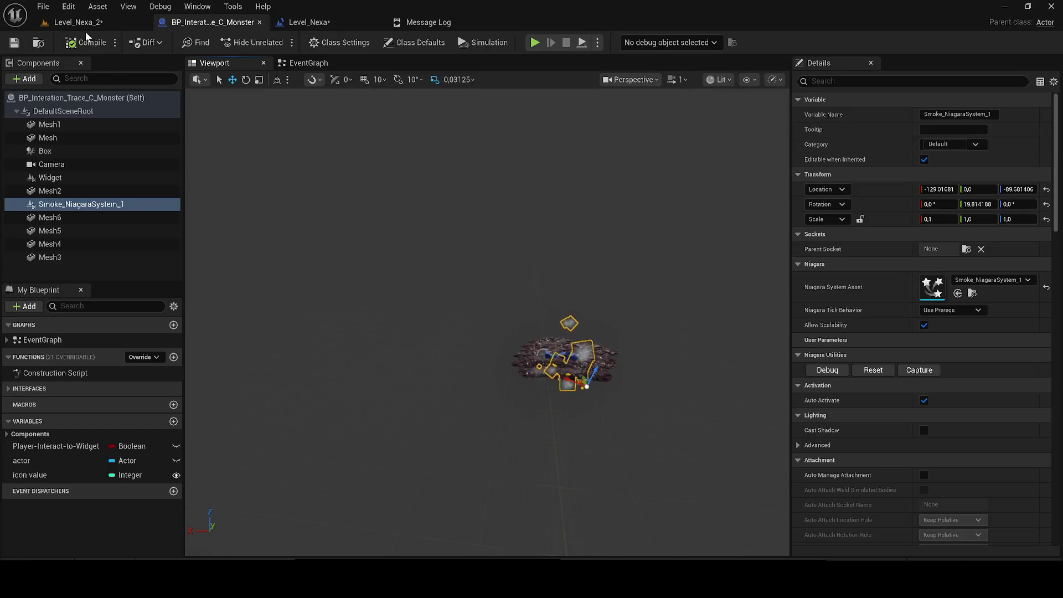
click(82, 25)
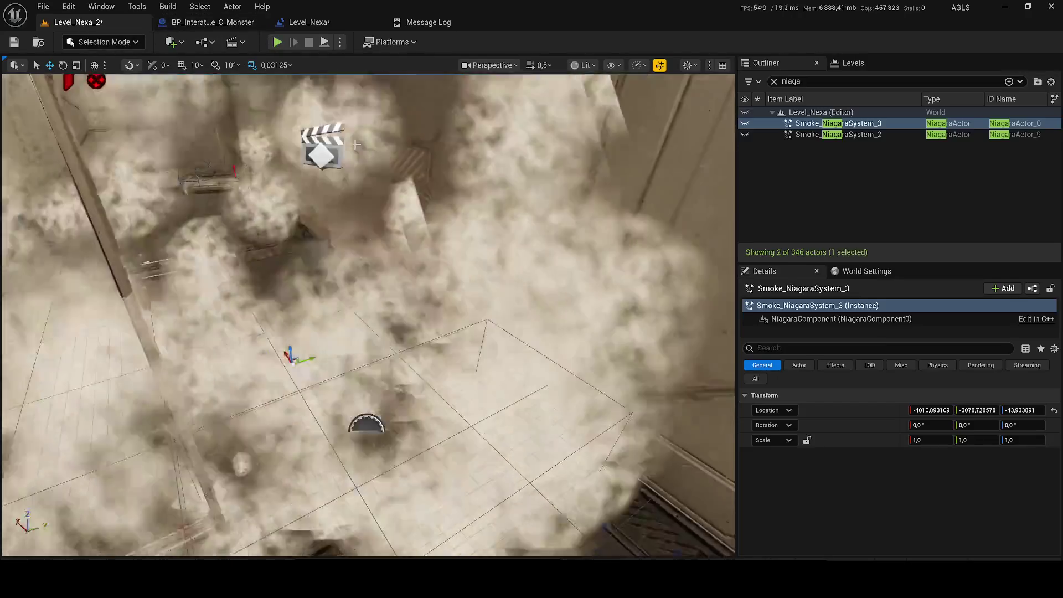
drag(356, 145, 324, 183)
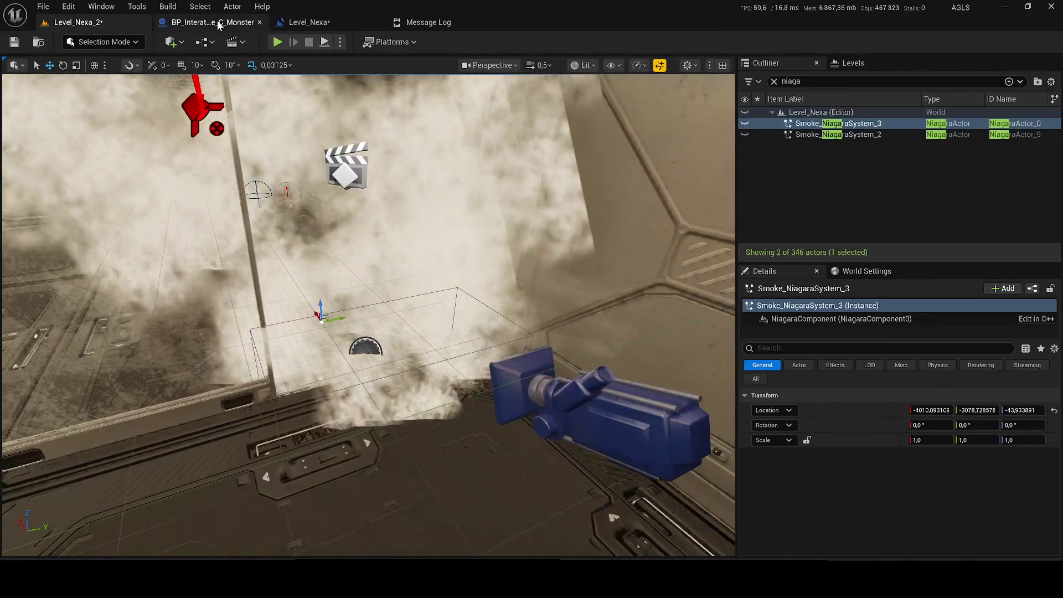
click(219, 25)
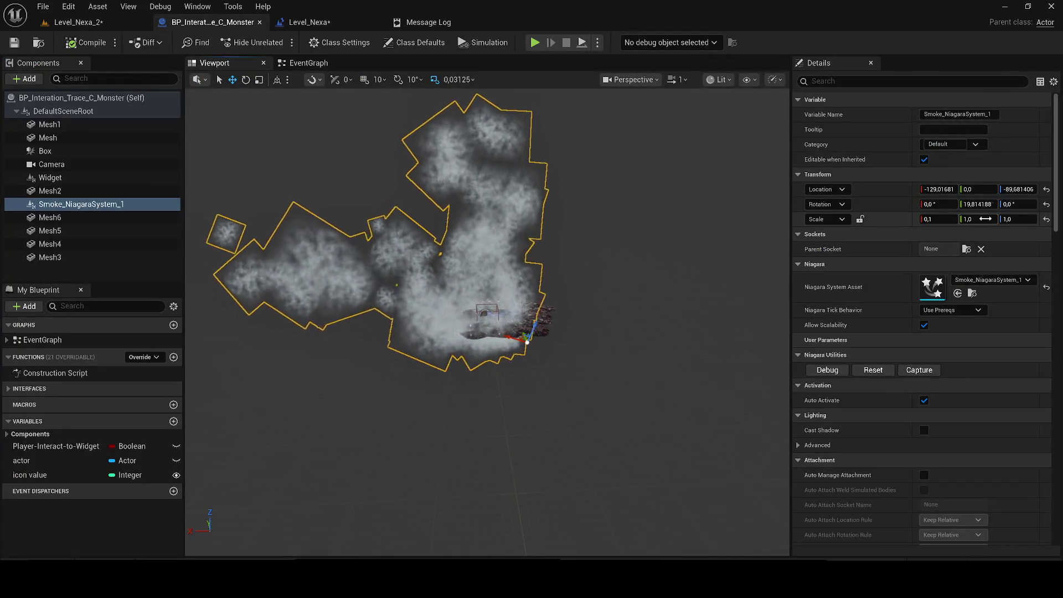
- Set the smoke component's scale to 0,001 / 0,1 / 0,1 and start a playtest
drag(986, 219, 979, 218)
text(.1)
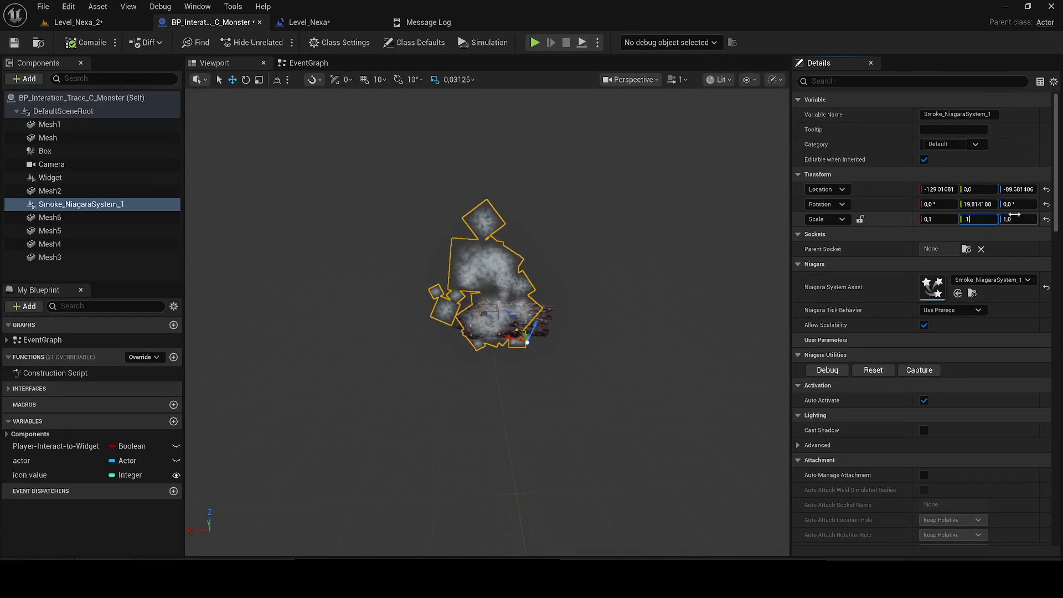
click(1019, 219)
text(.1)
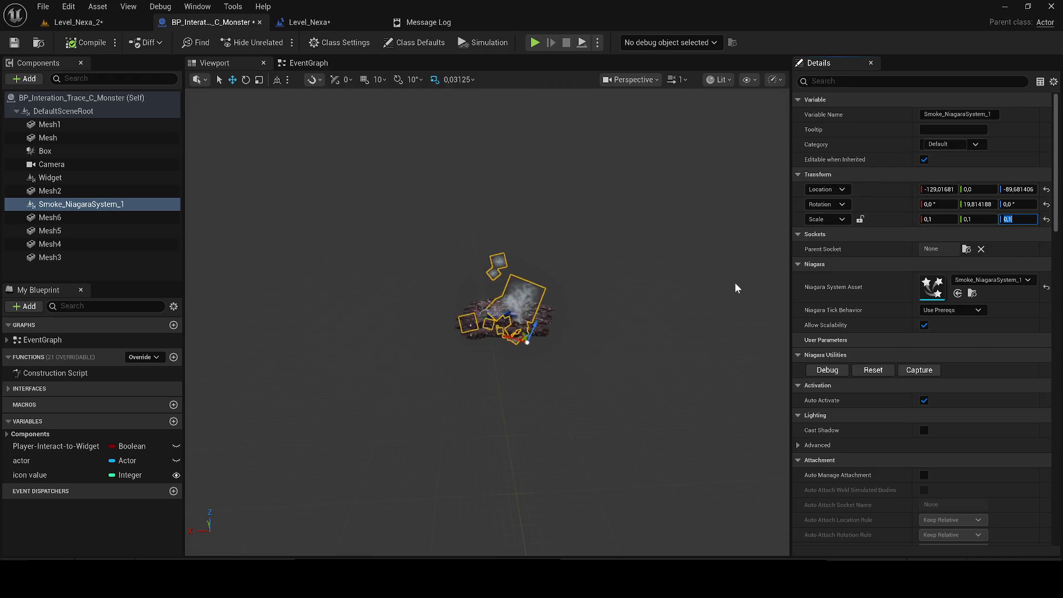
click(941, 219)
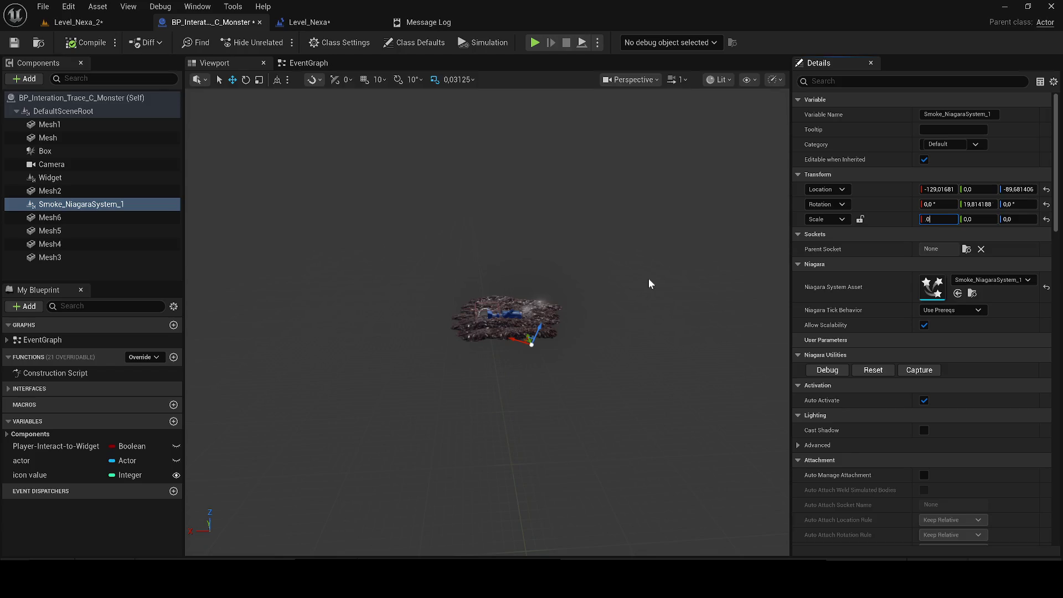
text(1)
key(Return)
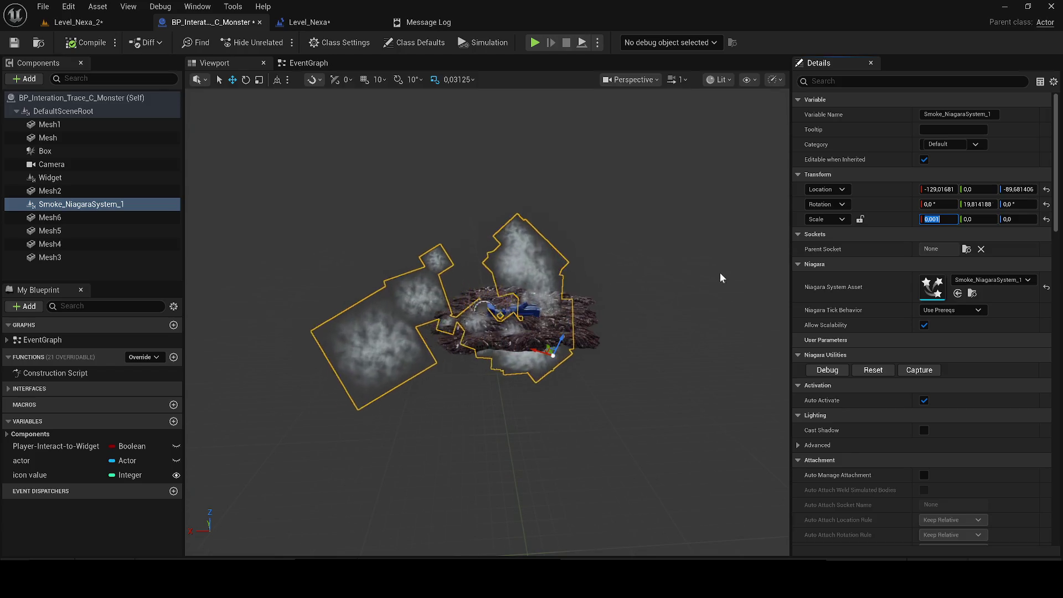
click(78, 22)
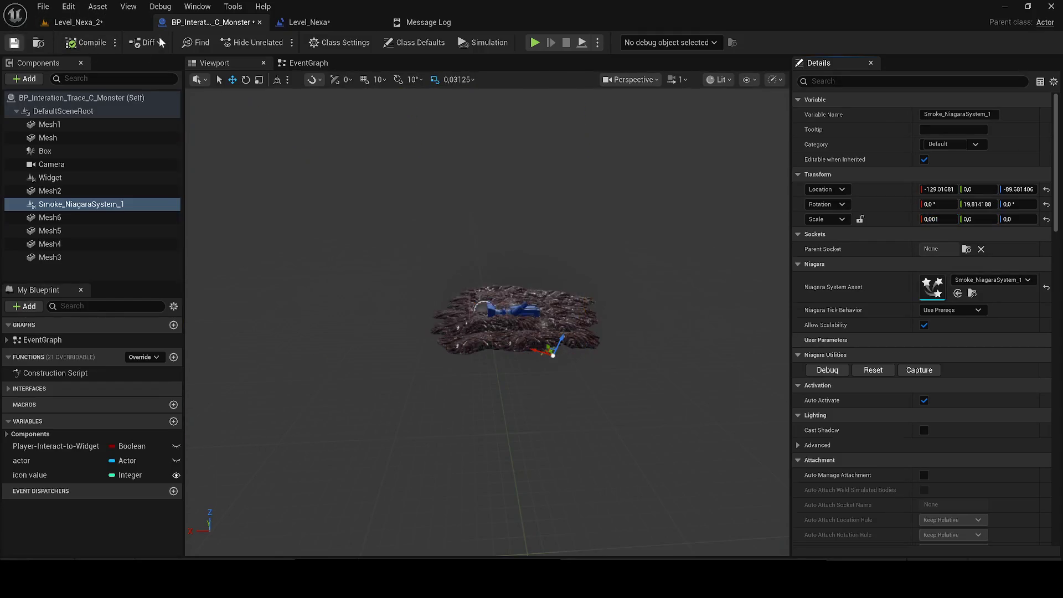
key(alt+p)
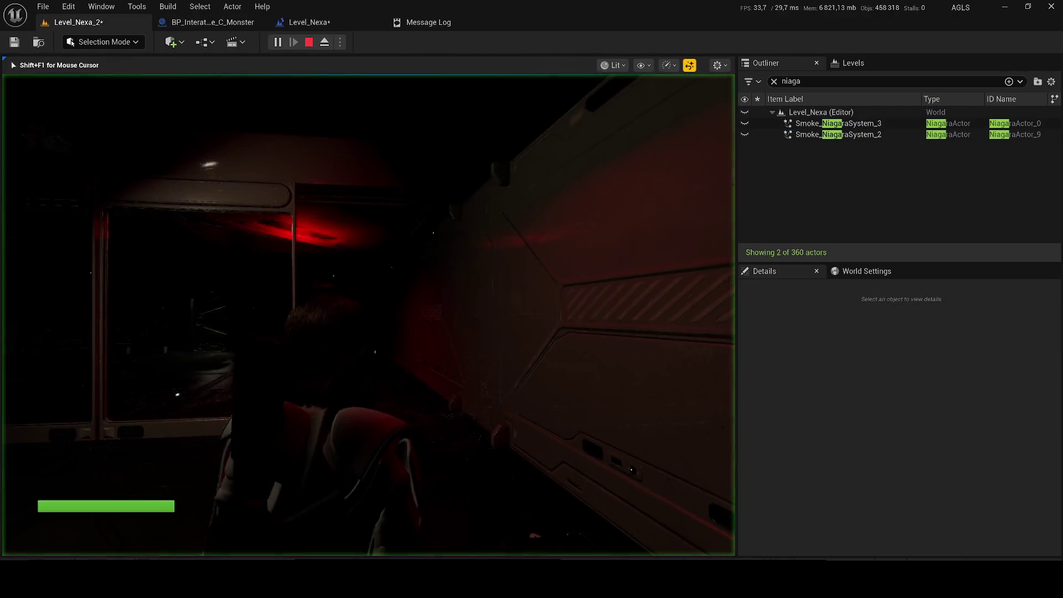
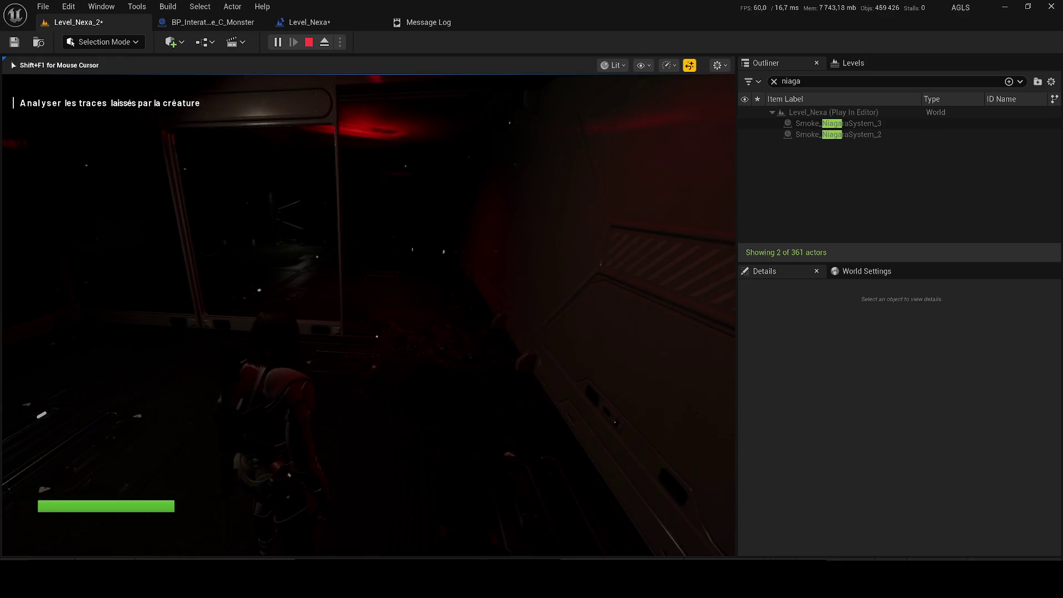
- Toggle between wireframe (F1) and lit (F3) views while walking the character along the corridor
key(F1)
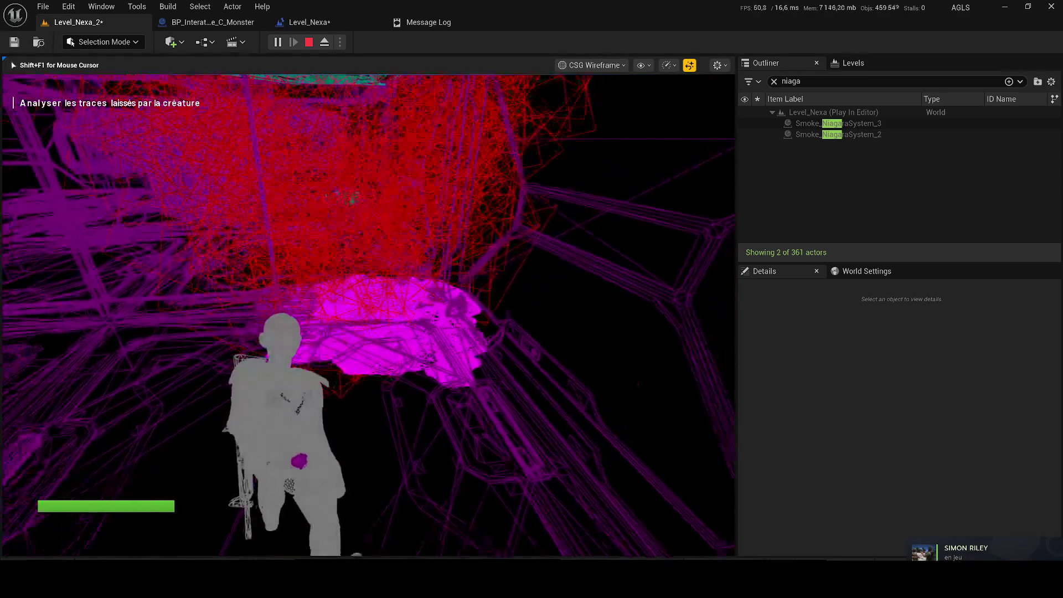
key(F3)
key(w)
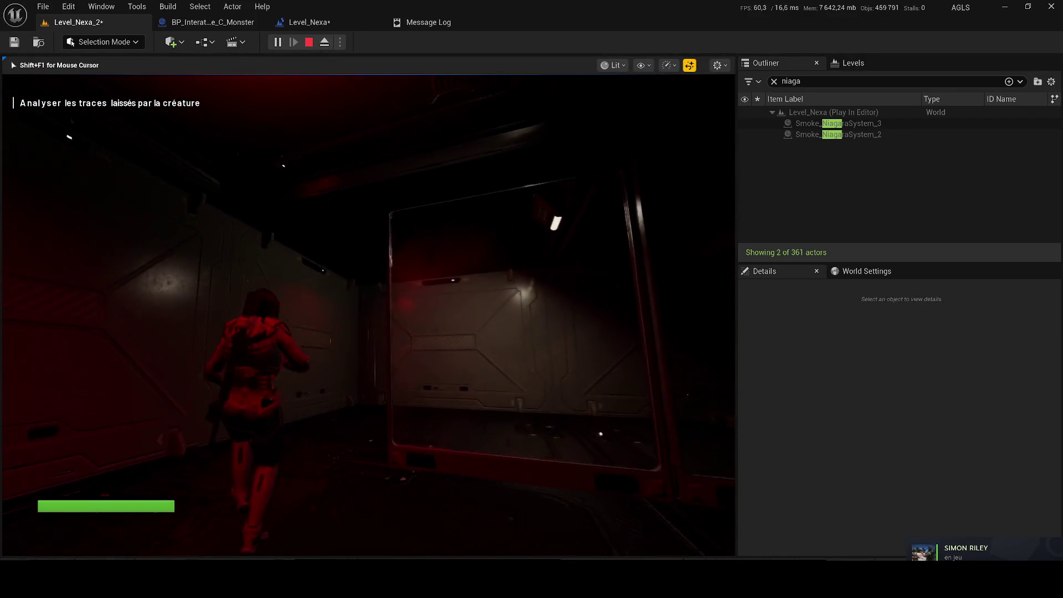
key(F1)
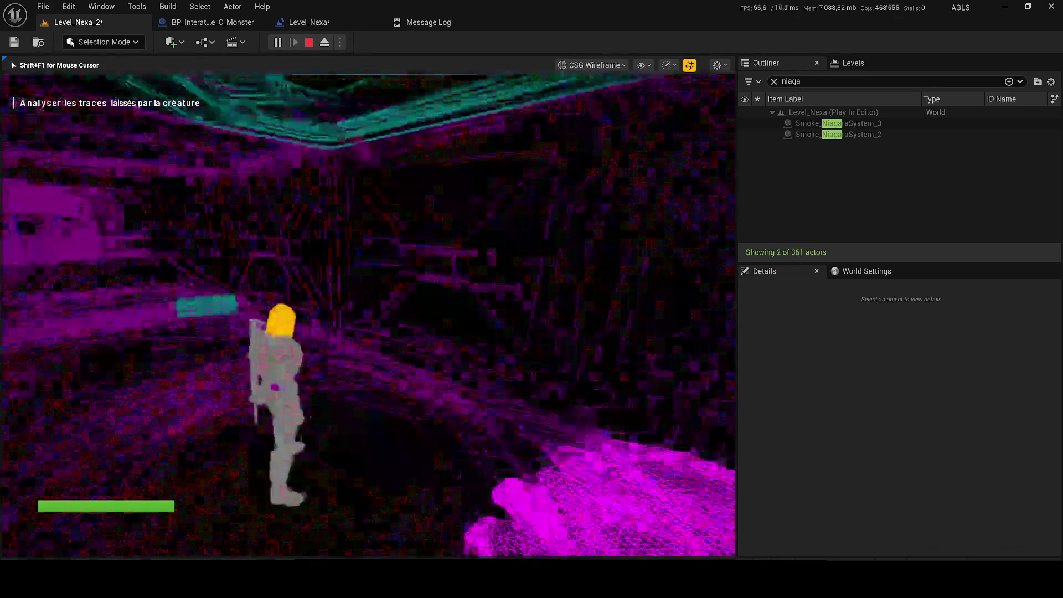
key(F3)
key(w)
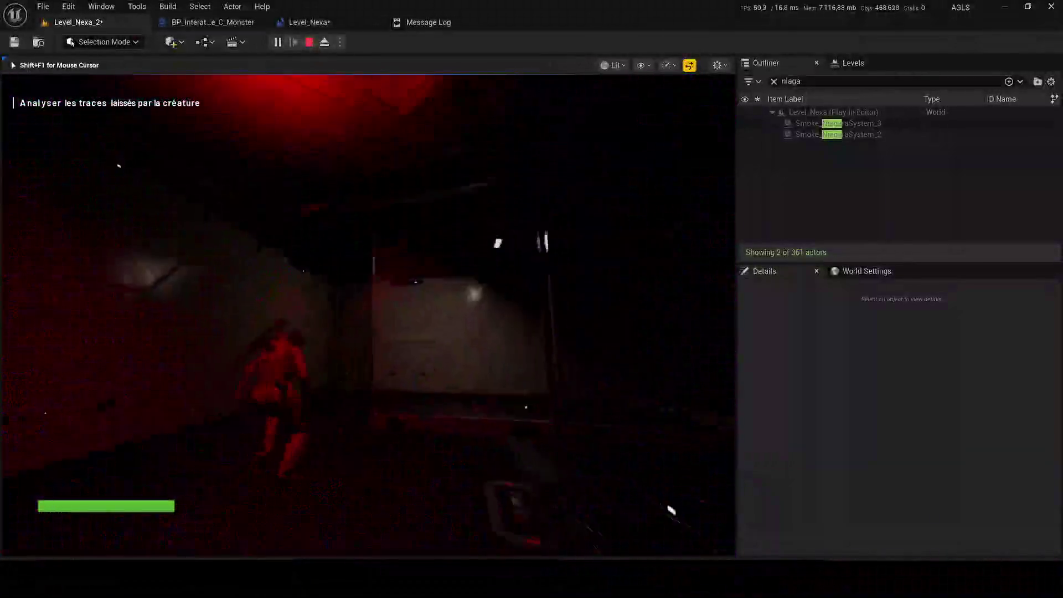
key(w)
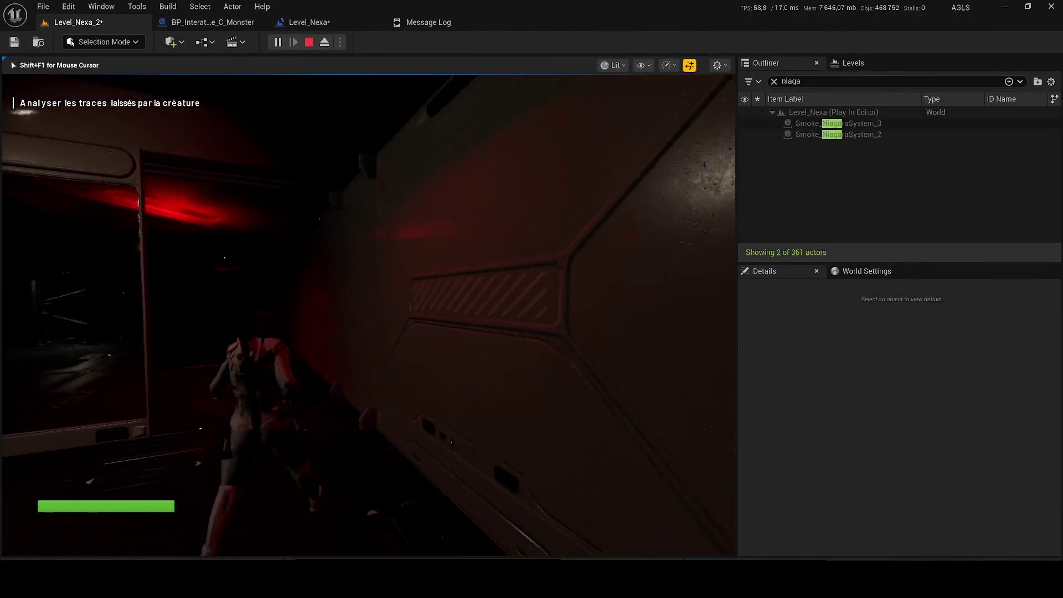
- Stop the play session and return to the Level_Nexa level blueprint's EventGraph
key(shift+F1)
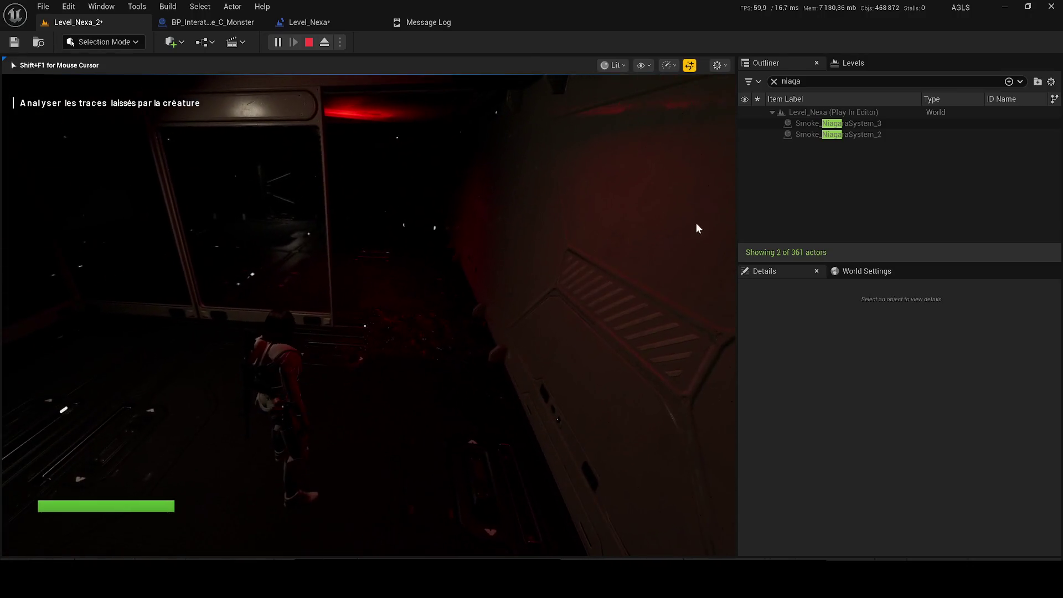
key(Escape)
click(308, 22)
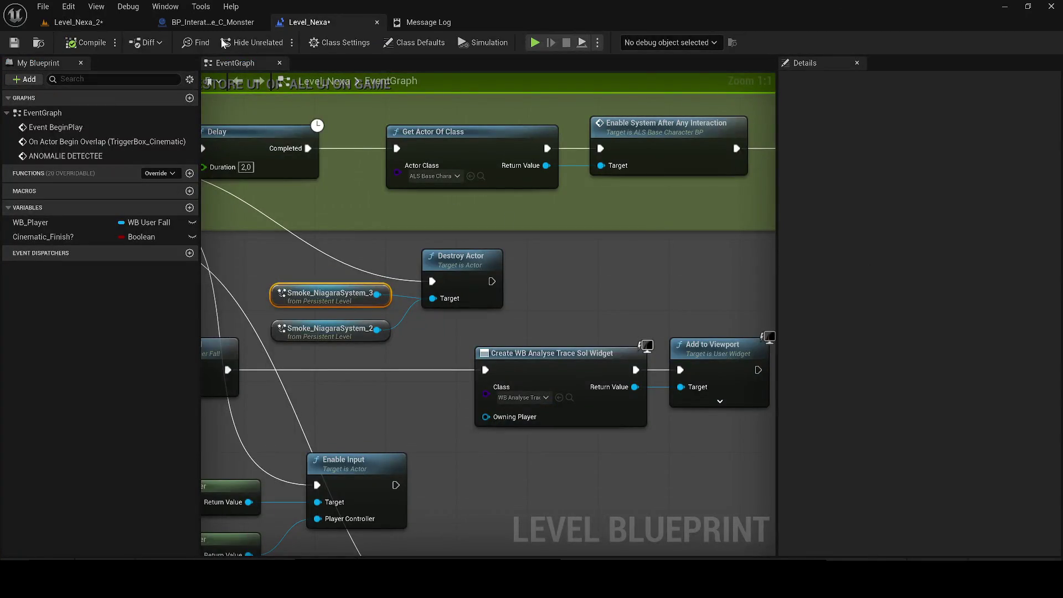
- In BP_Interation_Trace_C_Monster, change Smoke_NiagaraSystem_1's scale from 0,001 to 1
click(221, 23)
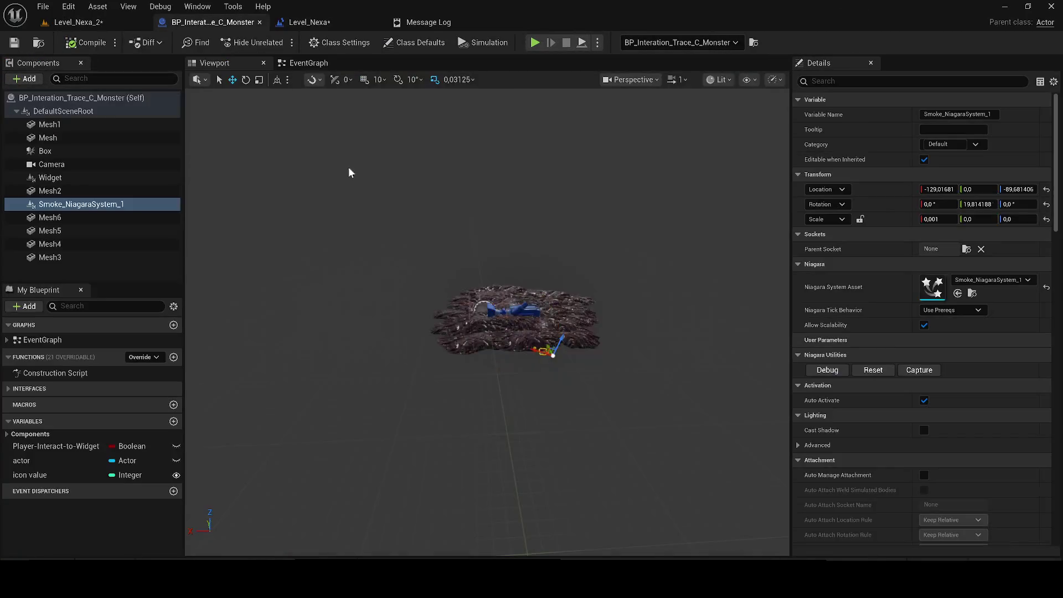
click(938, 219)
text(1)
key(Return)
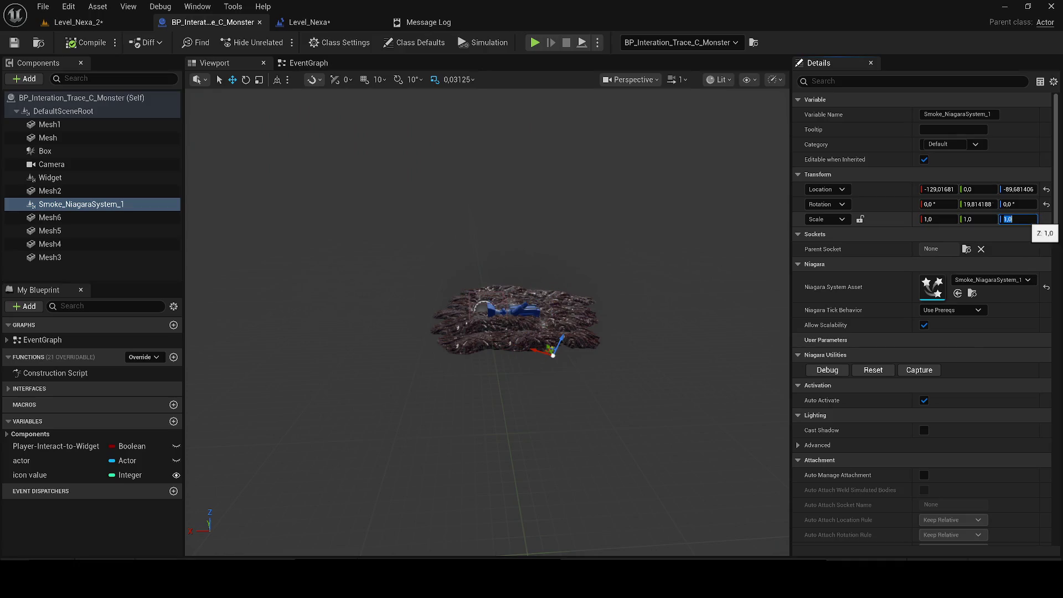
- Save the blueprint, play-test the smoke, then go back to the monster blueprint
click(25, 42)
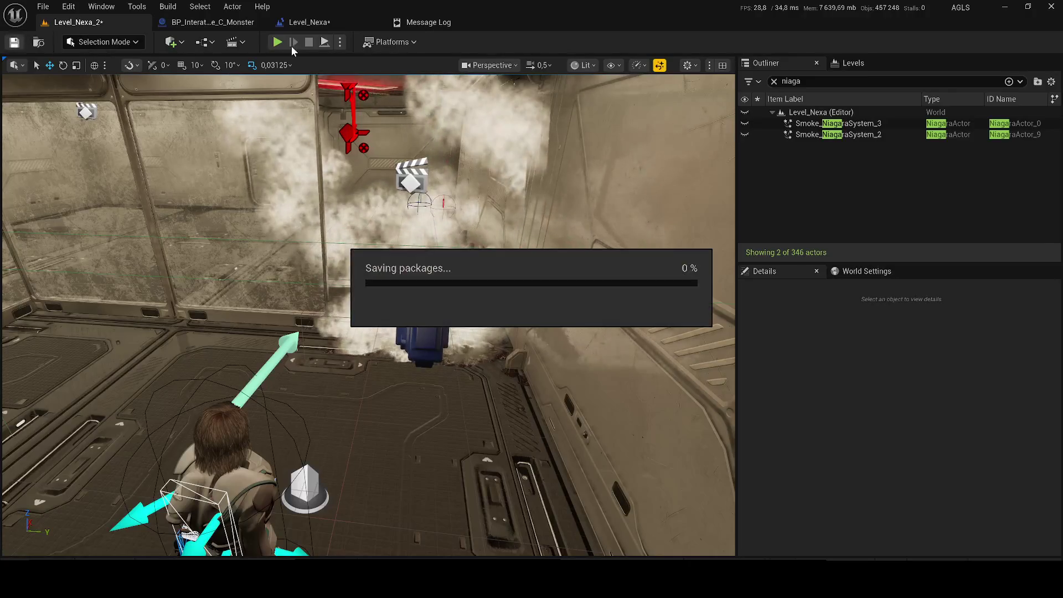
click(279, 43)
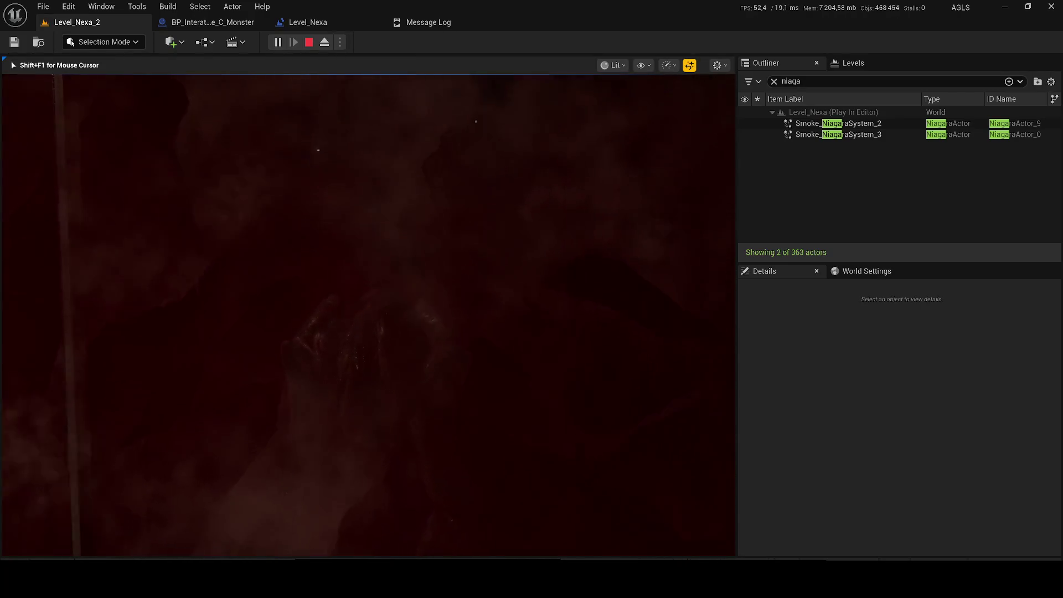
key(Escape)
click(318, 25)
click(213, 25)
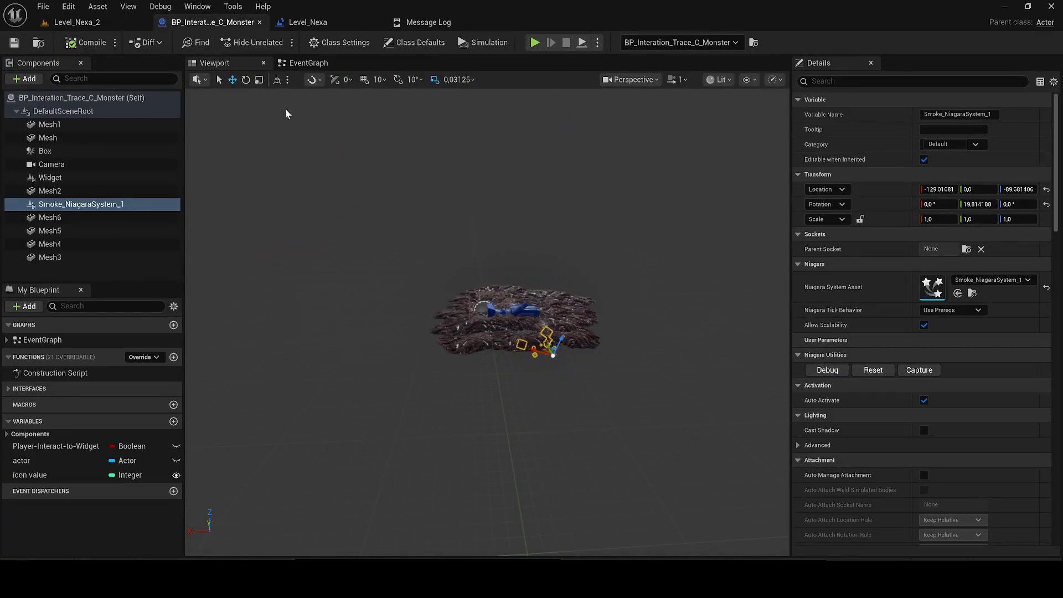
- Replace Smoke_NiagaraSystem_1 with Lava_Explosion_Smoke_Trail found by searching 'smoke' in Nanite_Env_Bundle_1
key(Delete)
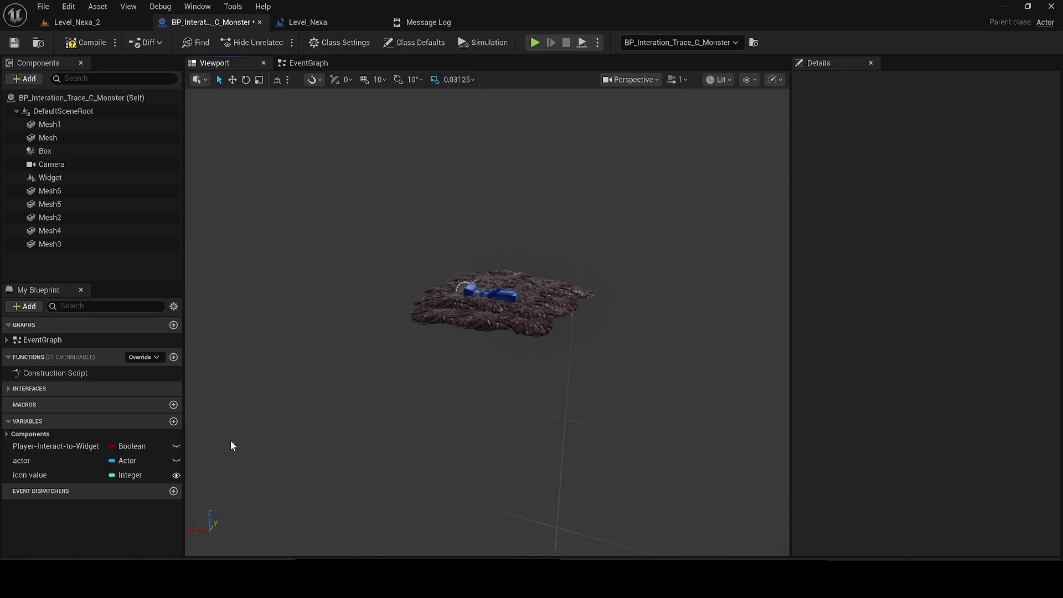
key(ctrl+space)
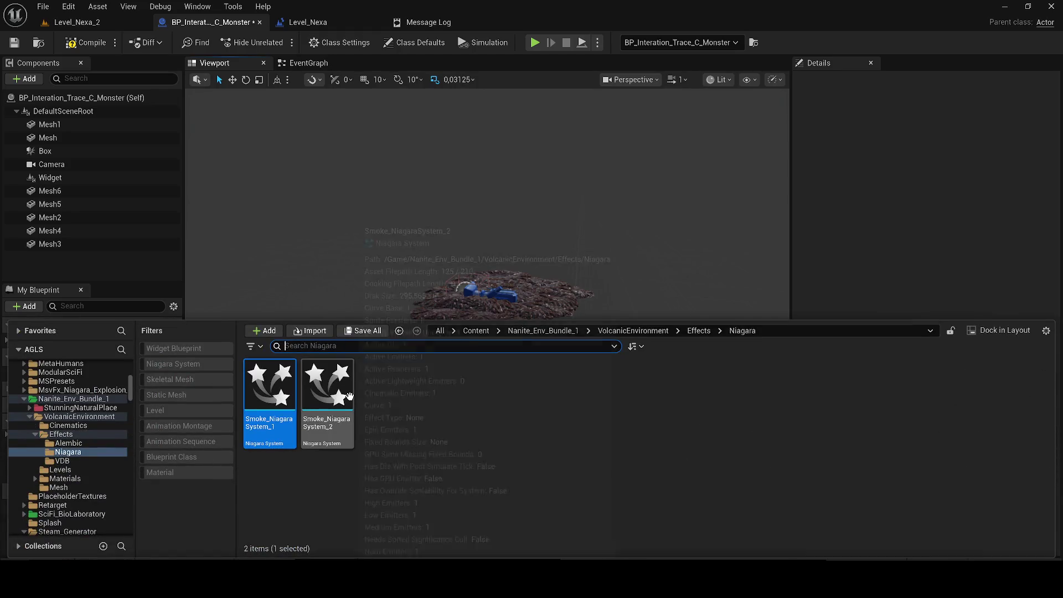
click(528, 332)
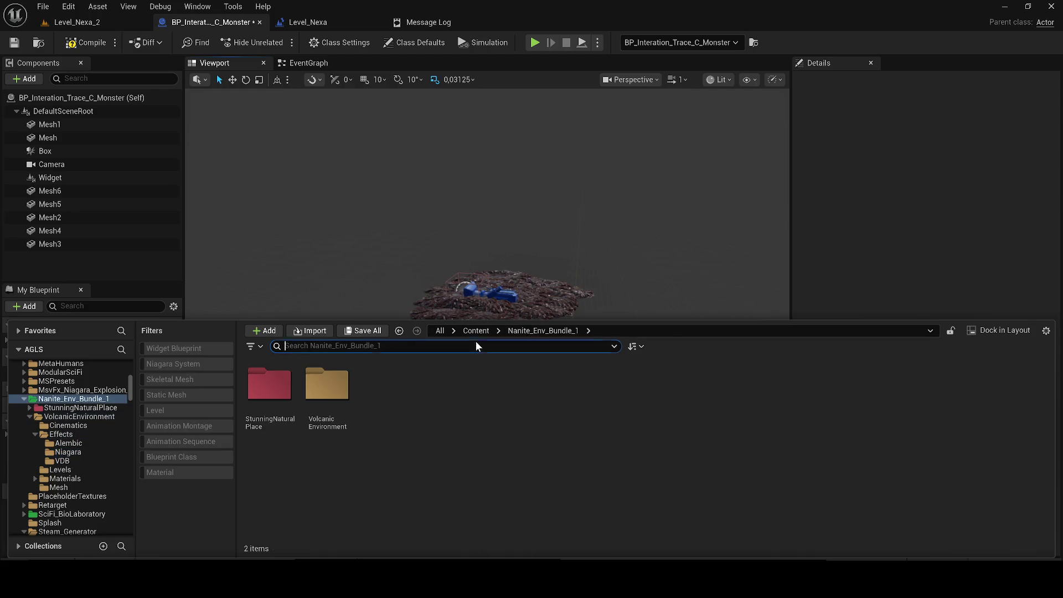
text(smoke)
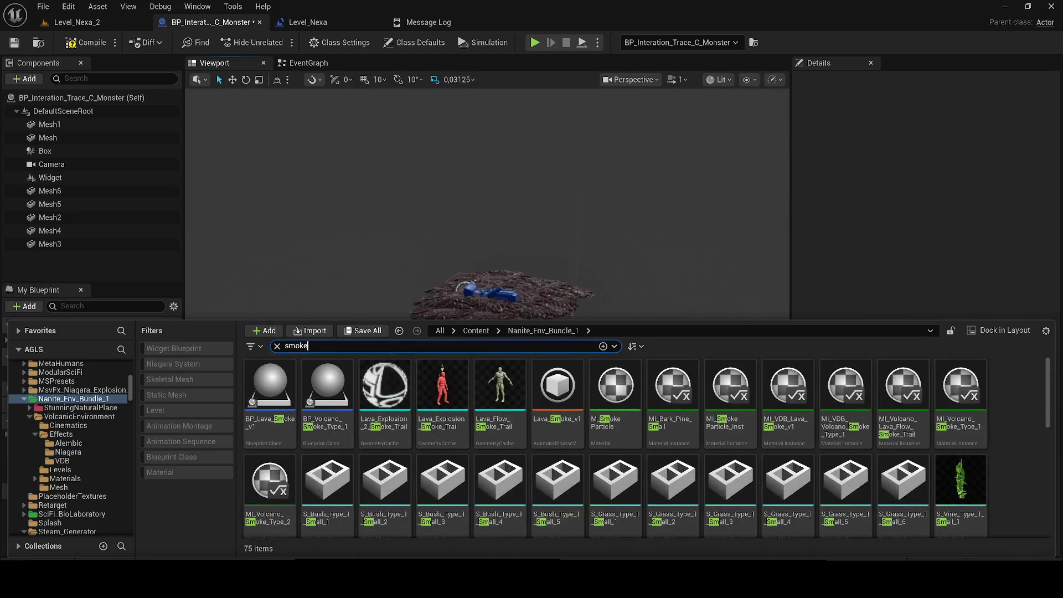
drag(442, 398, 439, 306)
- Frame the Lava_Explosion_Smoke_Trail component in the preview, then switch to Level_Nexa_2
click(127, 206)
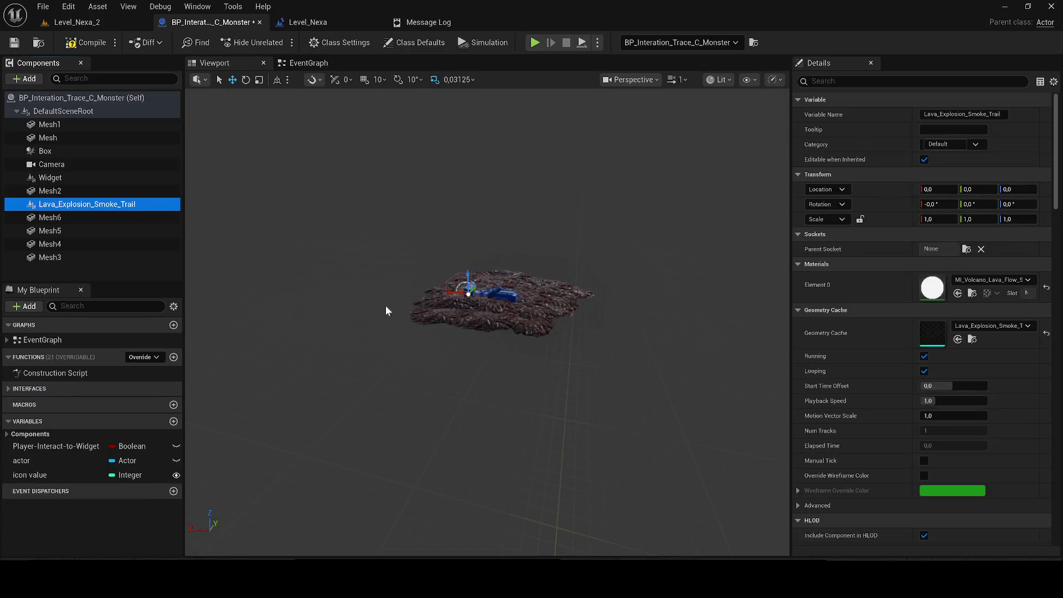
key(f)
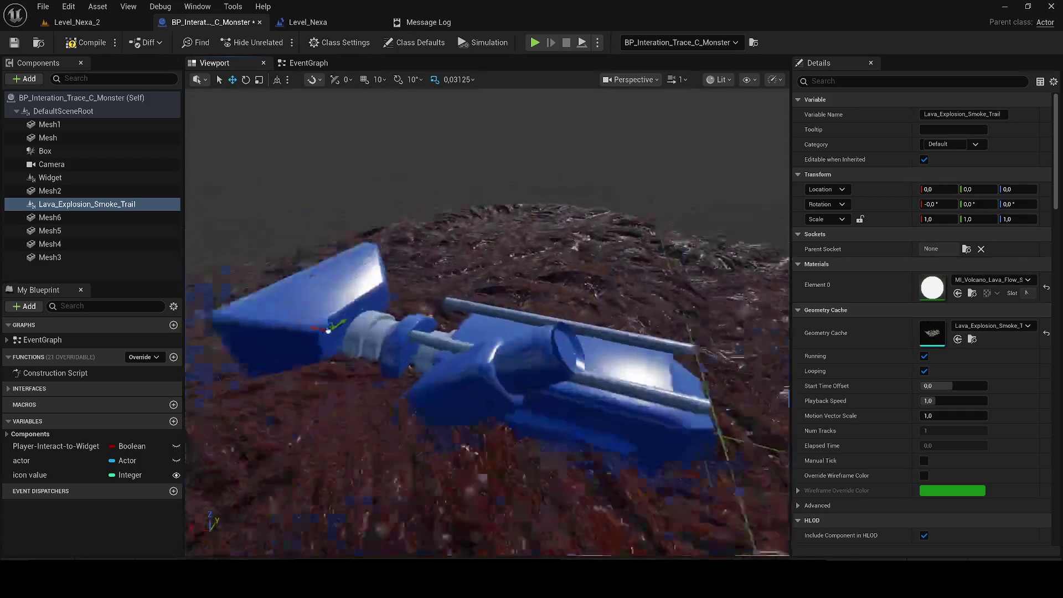
scroll(504, 336, down, 4)
click(83, 24)
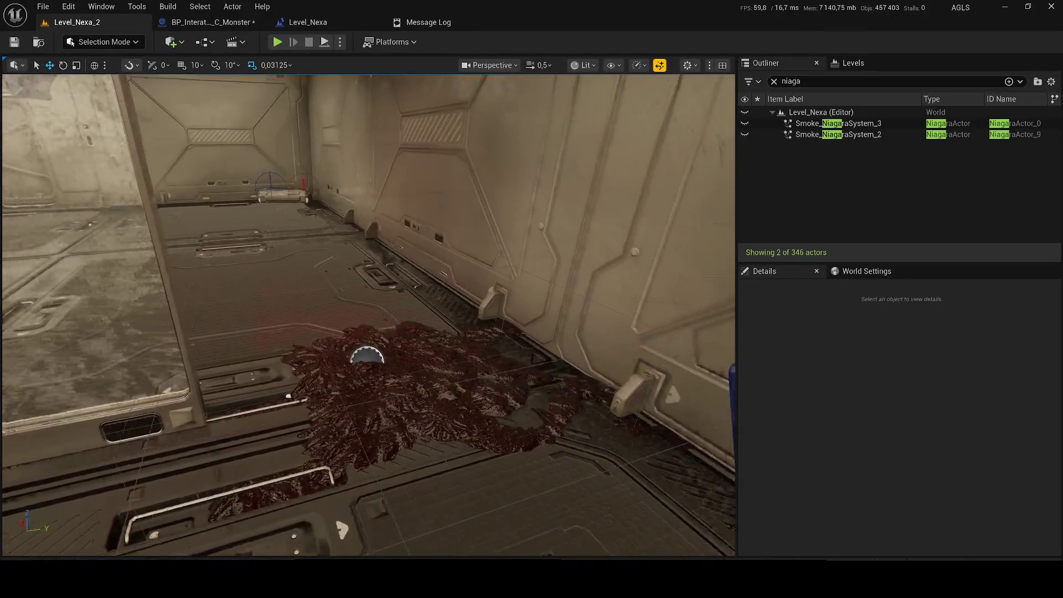
- Delete Lava_Explosion_Smoke_Trail, drag in Volcano_Smoke_Type_1 from the Content Drawer, and return to Level_Nexa_2
click(164, 22)
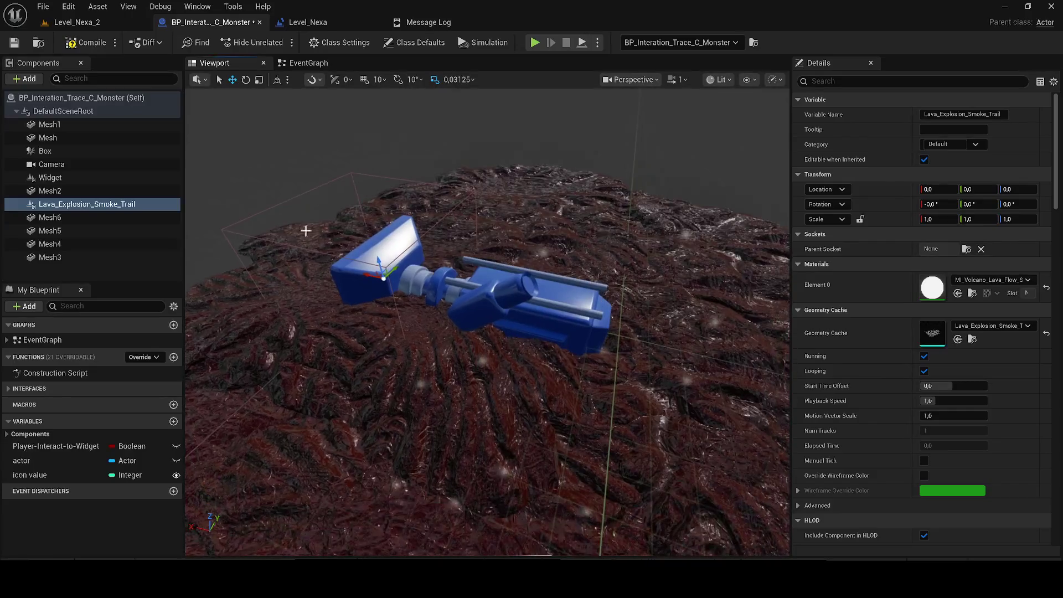
click(84, 190)
click(95, 205)
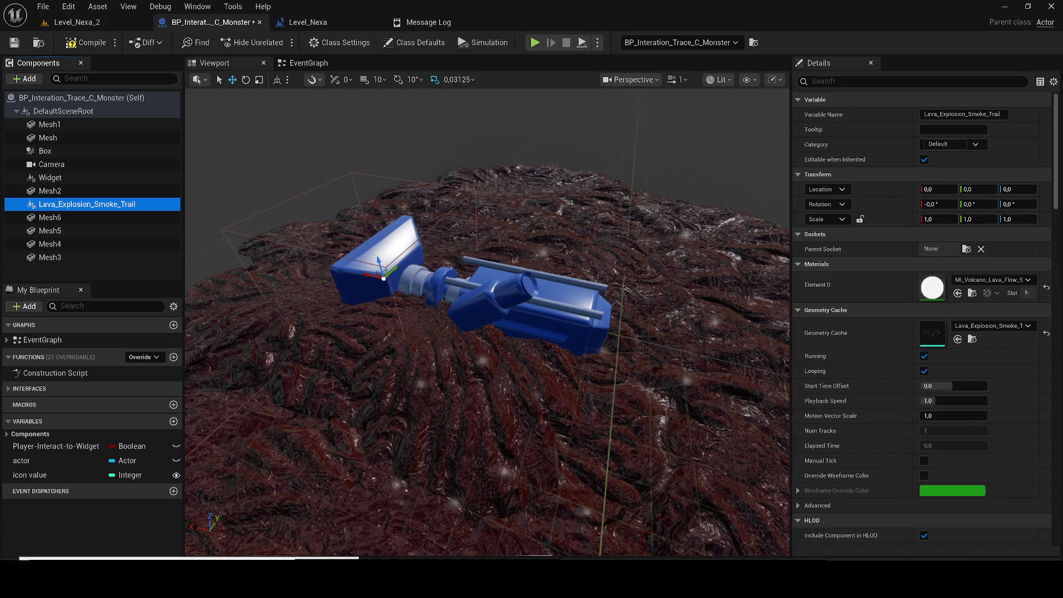
key(Delete)
key(ctrl+space)
mouse_move(443, 479)
mouse_down()
mouse_move(487, 257)
mouse_move(404, 339)
mouse_move(420, 359)
mouse_up()
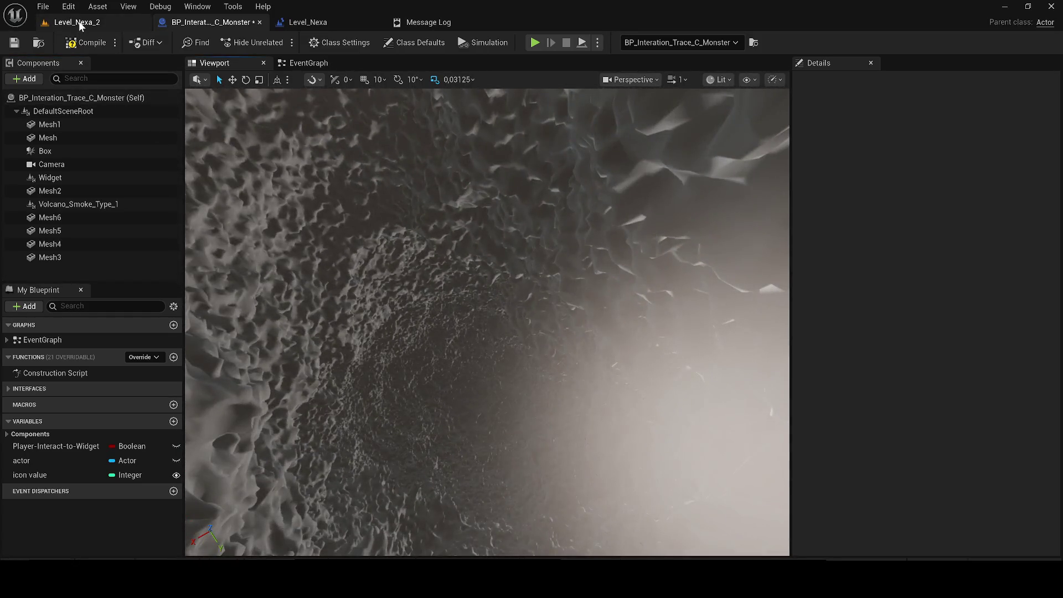
click(79, 26)
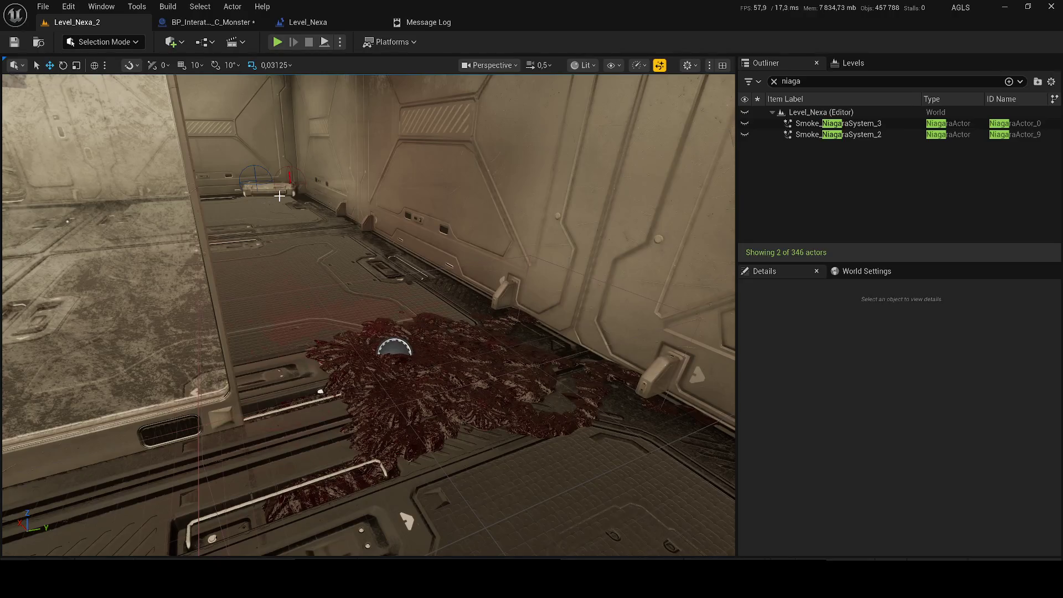
- Fly the camera in and out of the smoke cloud around the floating structure
scroll(368, 315, up, 1)
key(s)
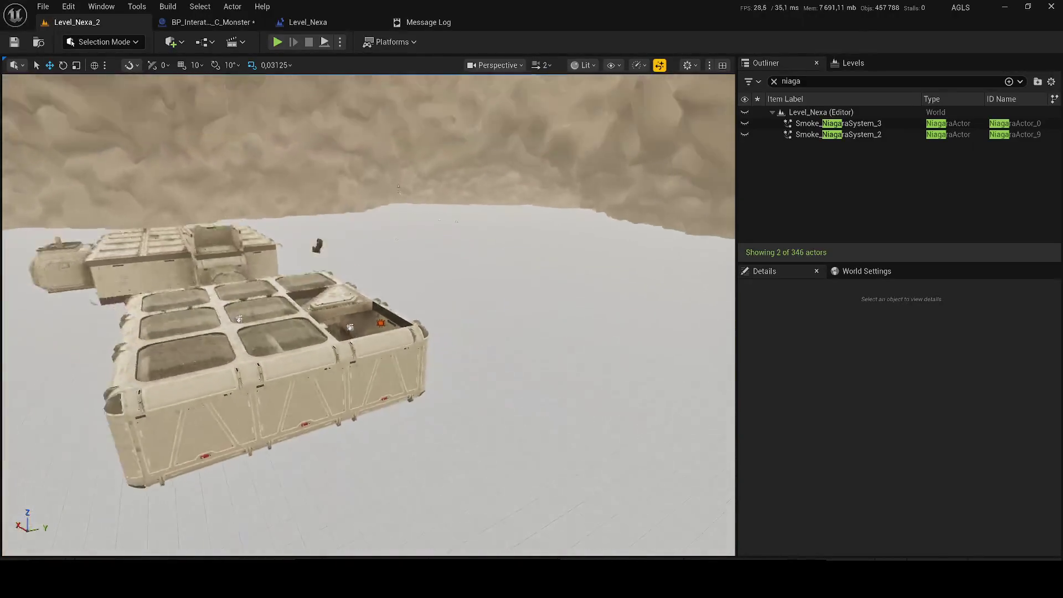
key(w)
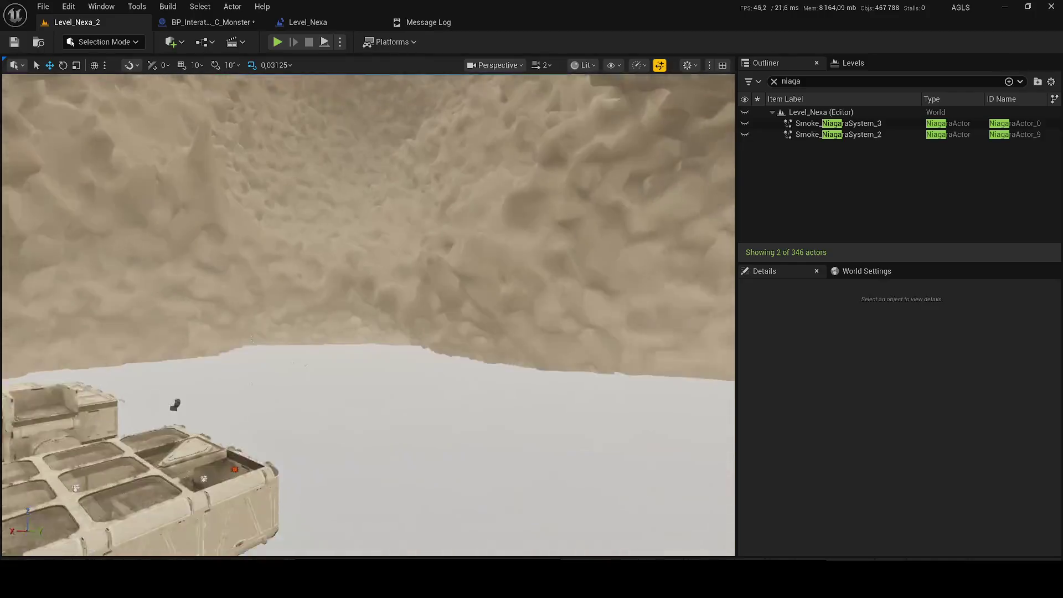
key(w)
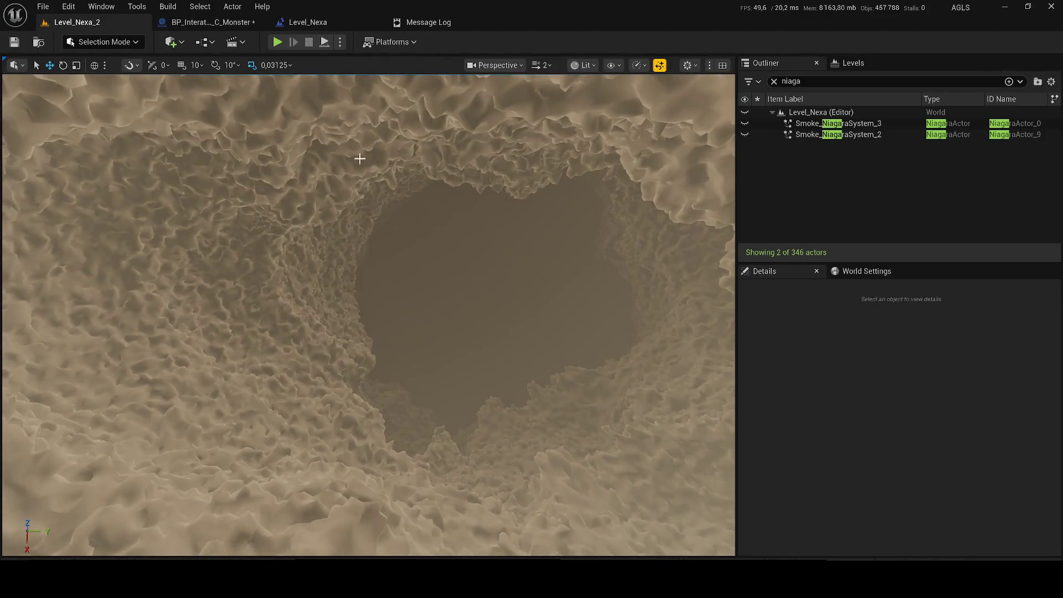
key(s)
scroll(368, 314, up, 3)
key(s)
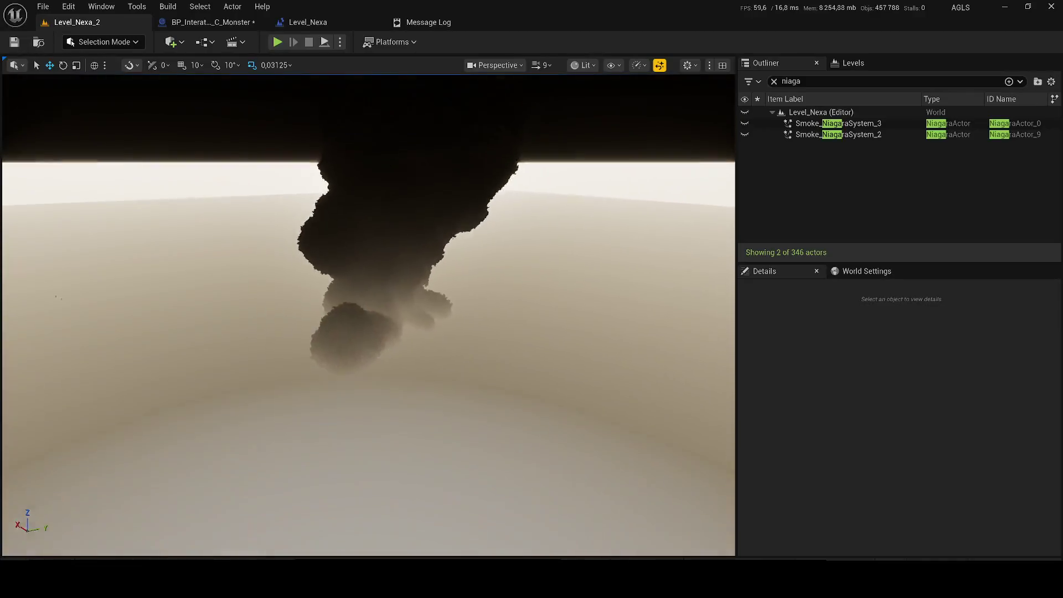
key(w)
scroll(368, 315, down, 2)
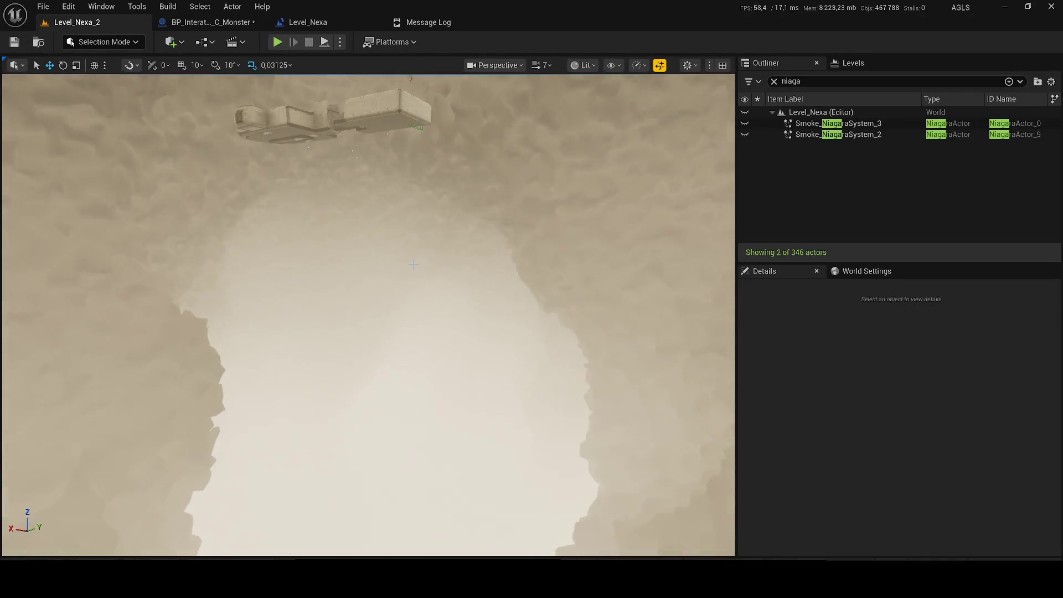
key(w)
scroll(413, 265, down, 2)
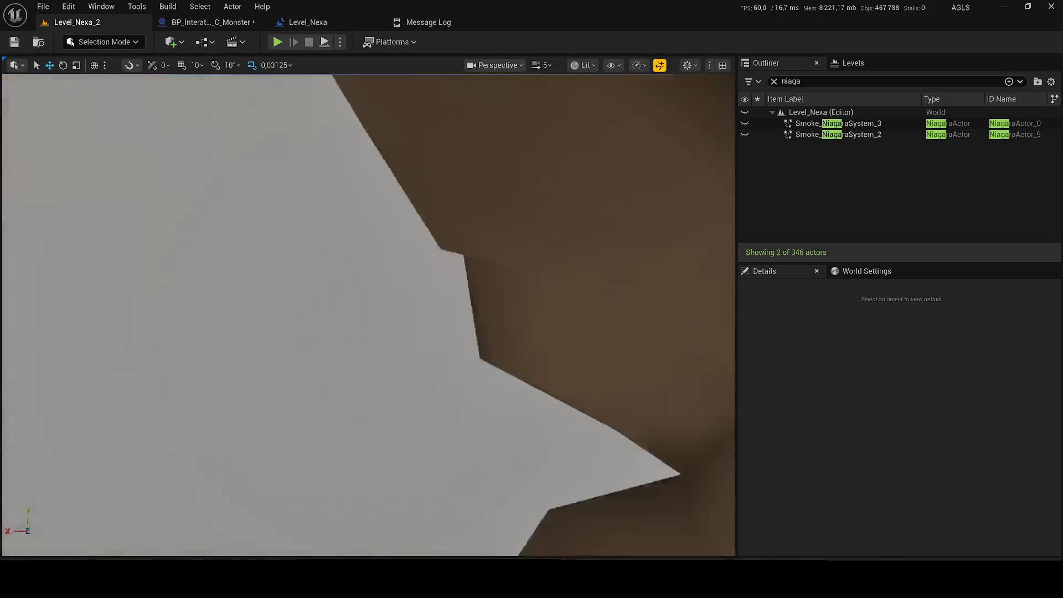
key(s)
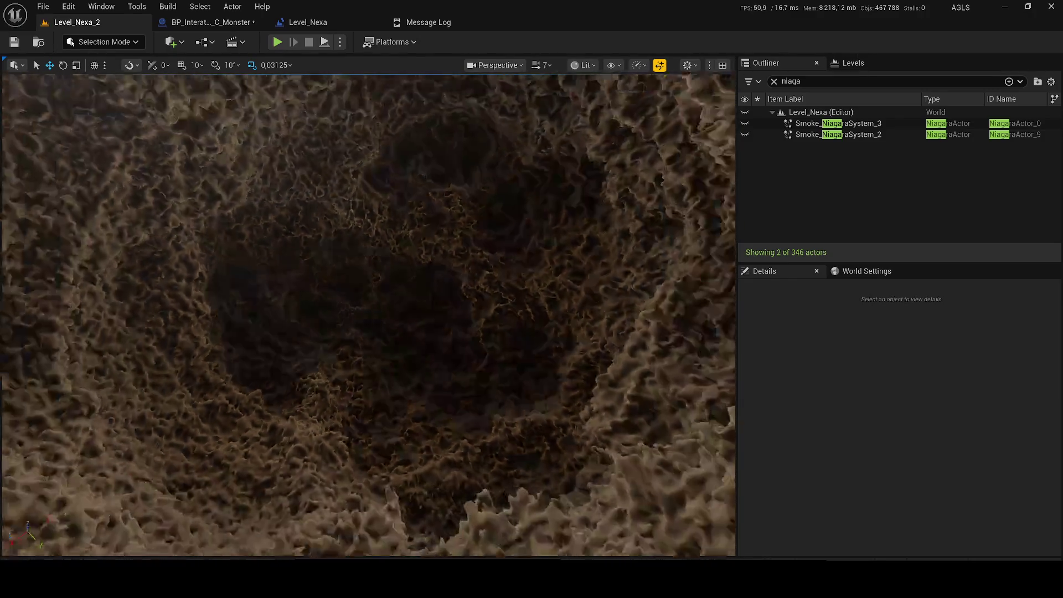
- Fly through the smoke cave toward the tunnel, pull back, and open the 19 smoke assets
scroll(369, 314, down, 4)
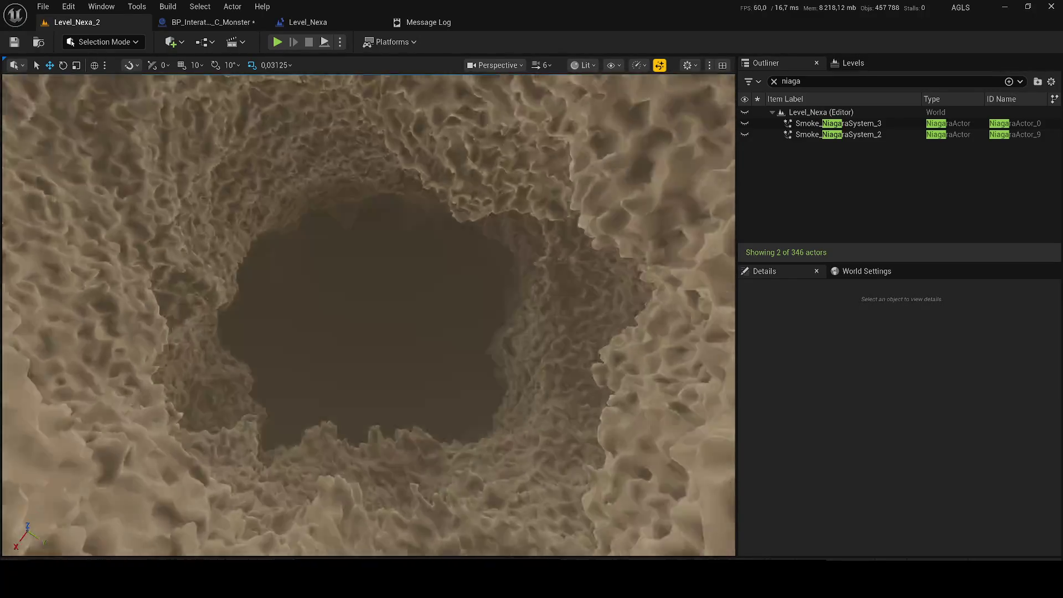
scroll(369, 315, up, 1)
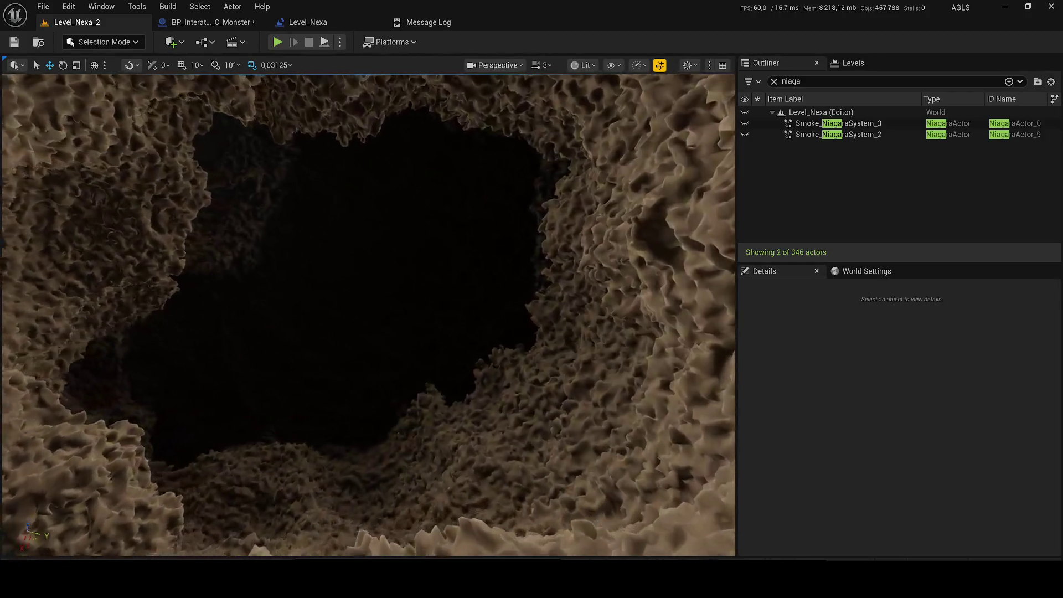
key(w)
key(w)
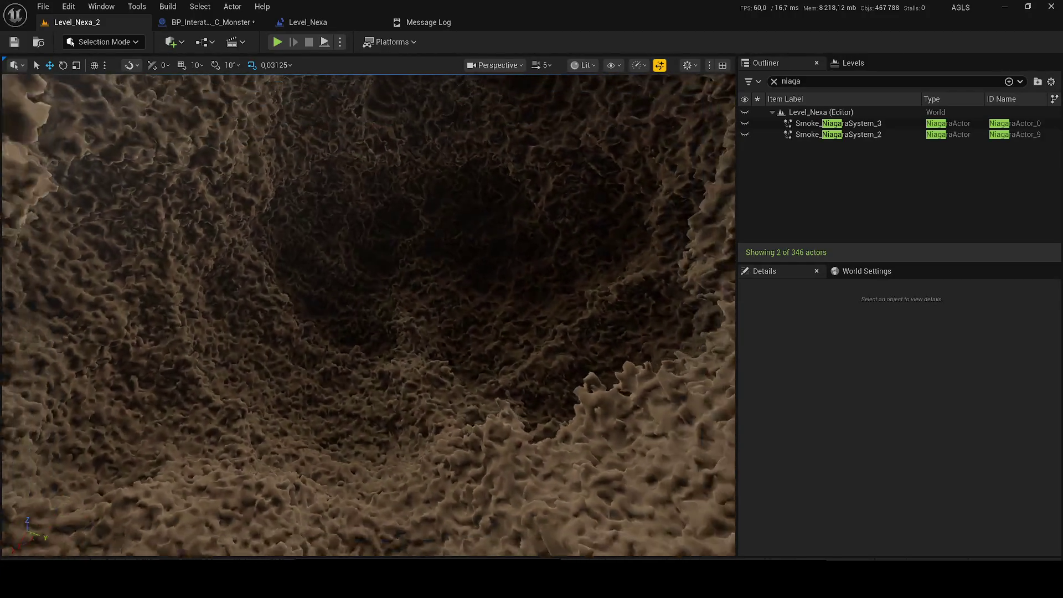
scroll(369, 314, up, 1)
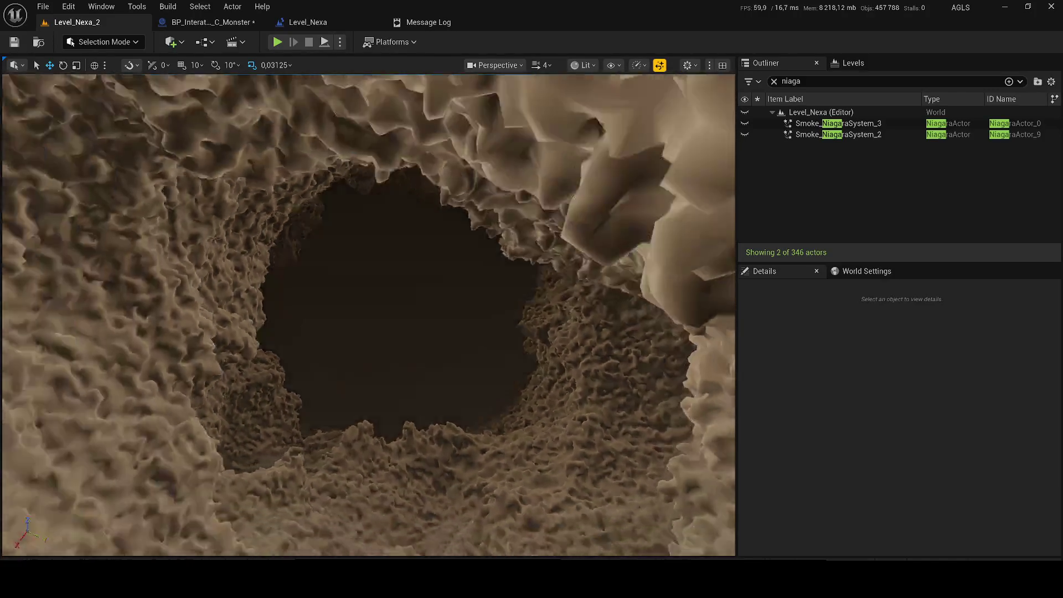
key(w)
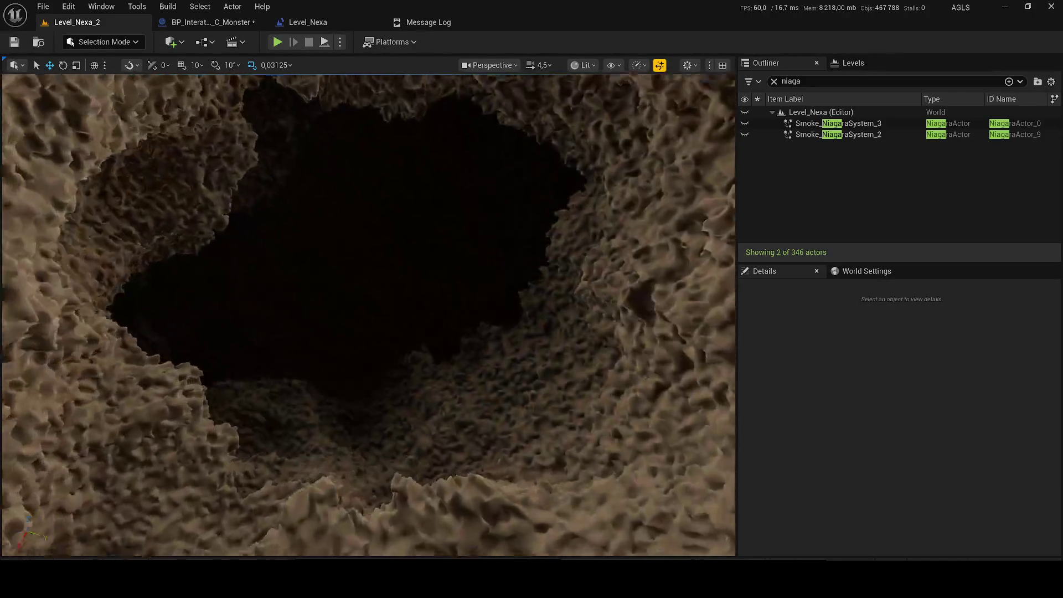
scroll(369, 315, up, 8)
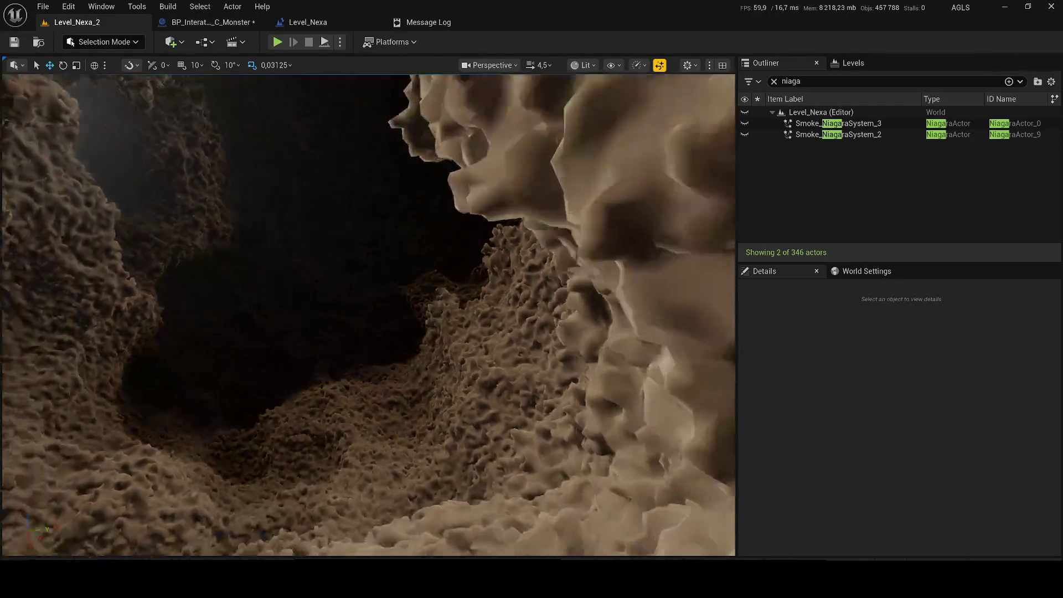
scroll(368, 315, up, 1)
key(s)
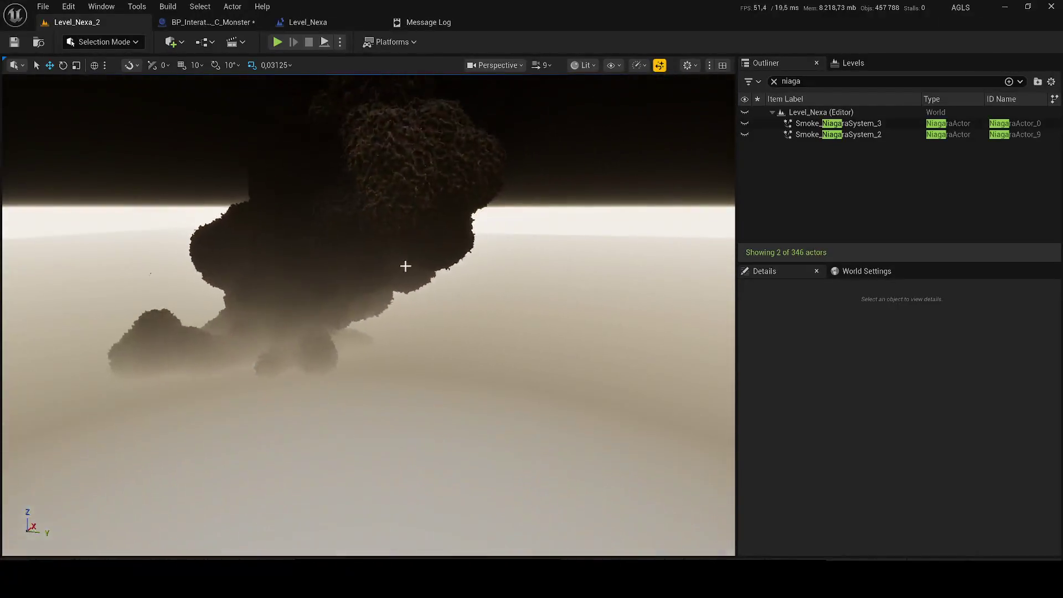
key(ctrl+space)
scroll(451, 496, down, 1)
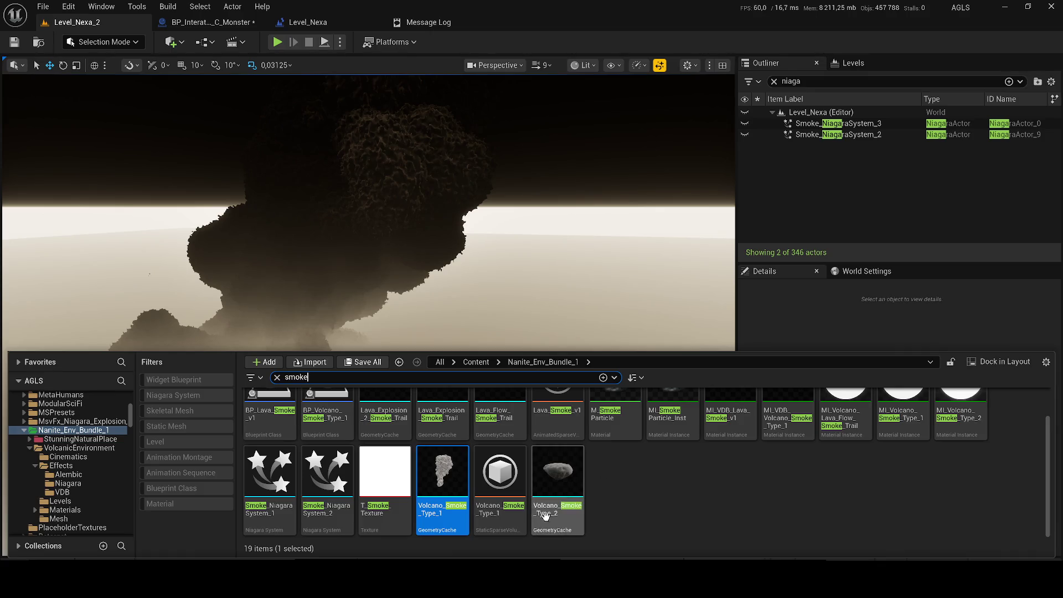
- Close the Content Drawer and undo the smoke cloud out of Level_Nexa_2
key(ctrl+space)
key(ctrl+z)
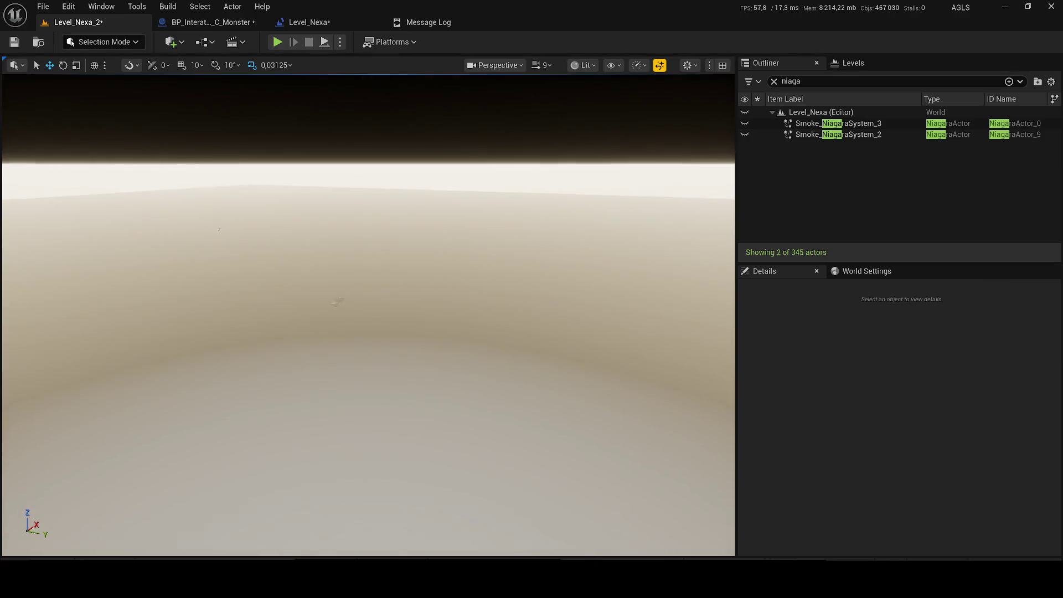
scroll(368, 315, down, 4)
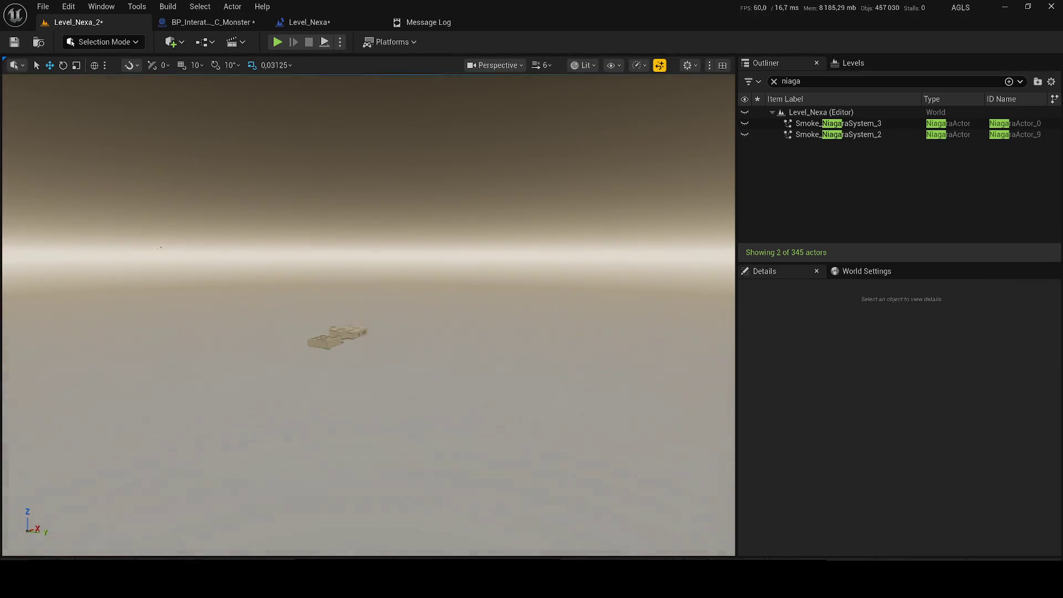
scroll(368, 315, down, 3)
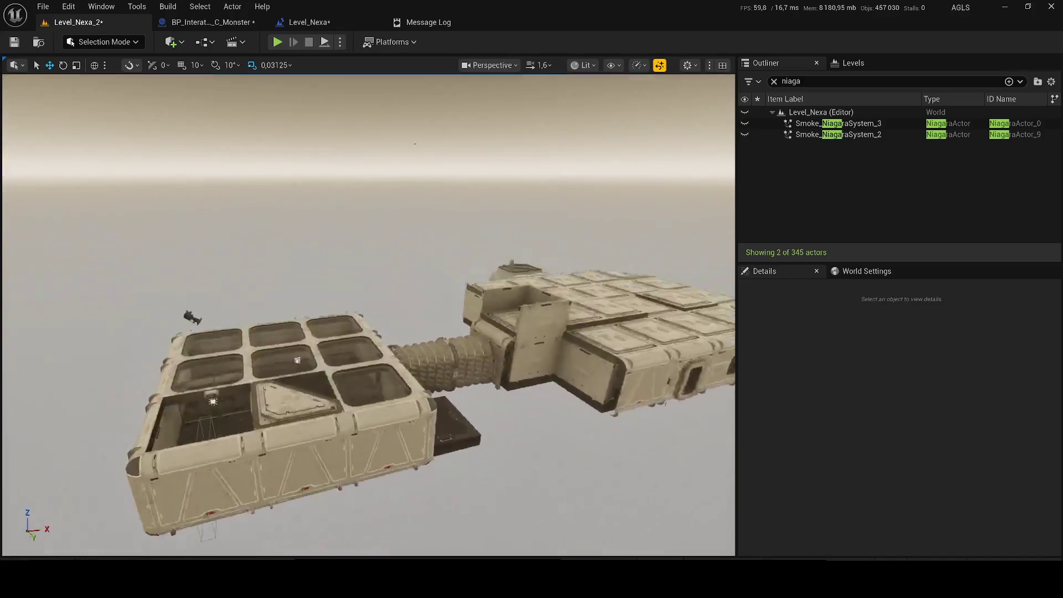
- Save both levels with Ctrl+S and switch to the BP_Interation_Trace_C_Monster blueprint
scroll(368, 315, up, 5)
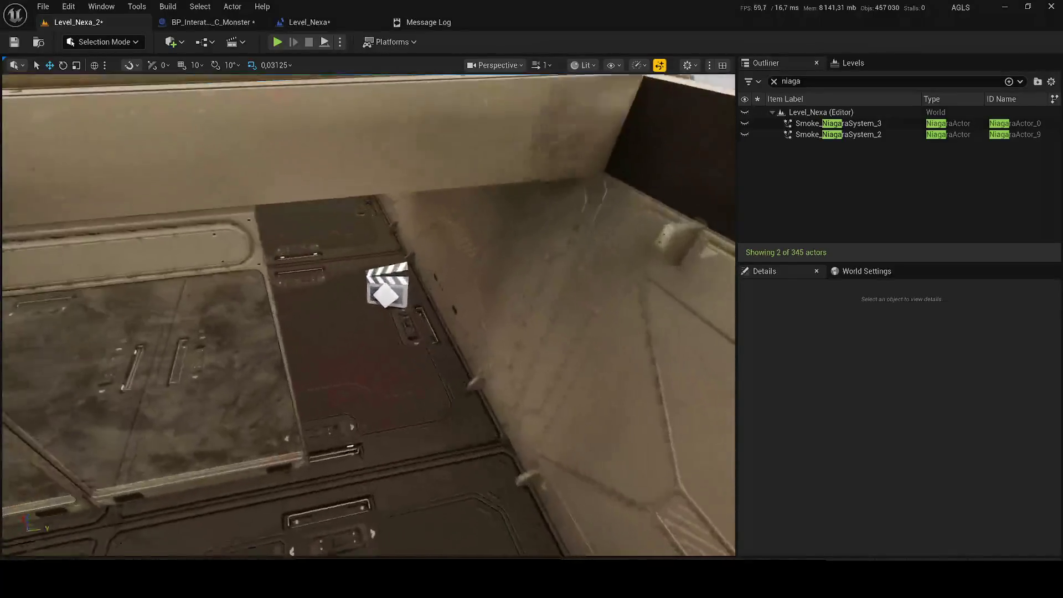
scroll(446, 280, up, 3)
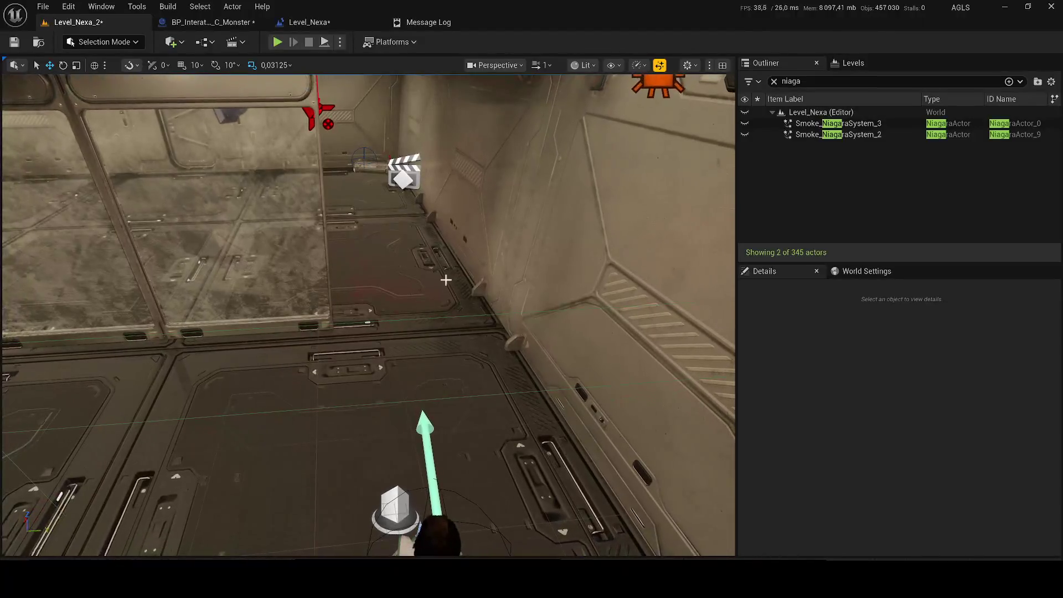
key(ctrl+s)
click(210, 23)
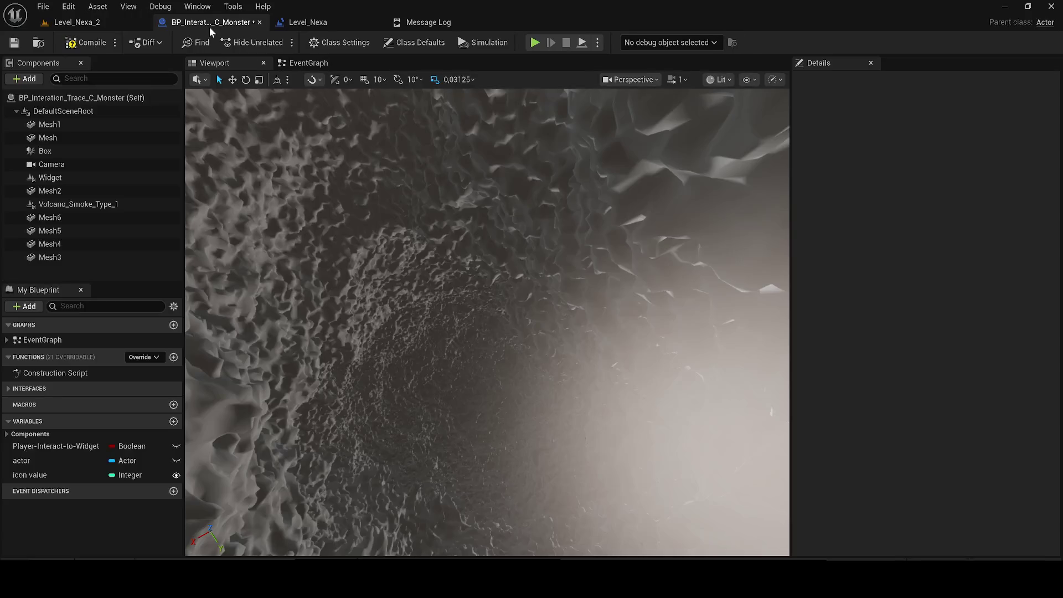
- Delete the Volcano_Smoke_Type_1 component from the monster blueprint
click(308, 24)
click(211, 22)
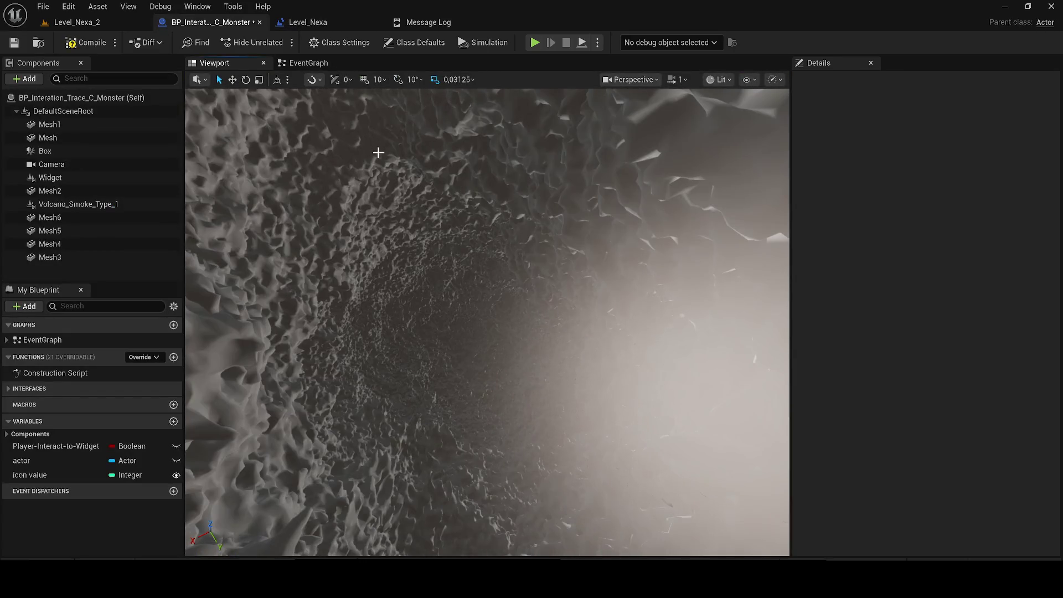
click(349, 189)
key(Delete)
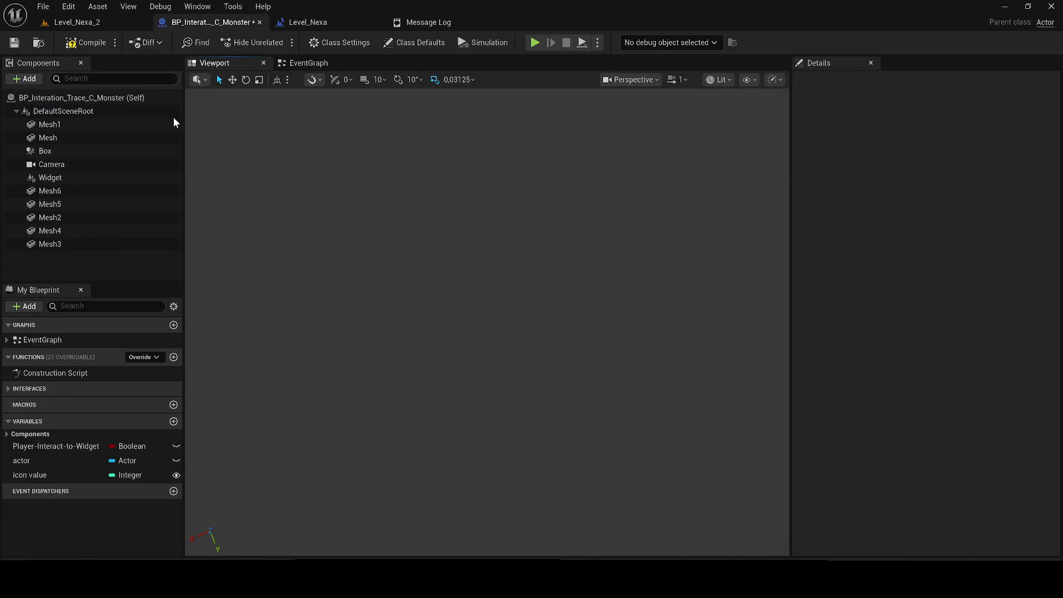
- Frame the Mesh5 tendril mesh and attach Volcano_Smoke_Type_2 beneath it
click(81, 180)
click(93, 202)
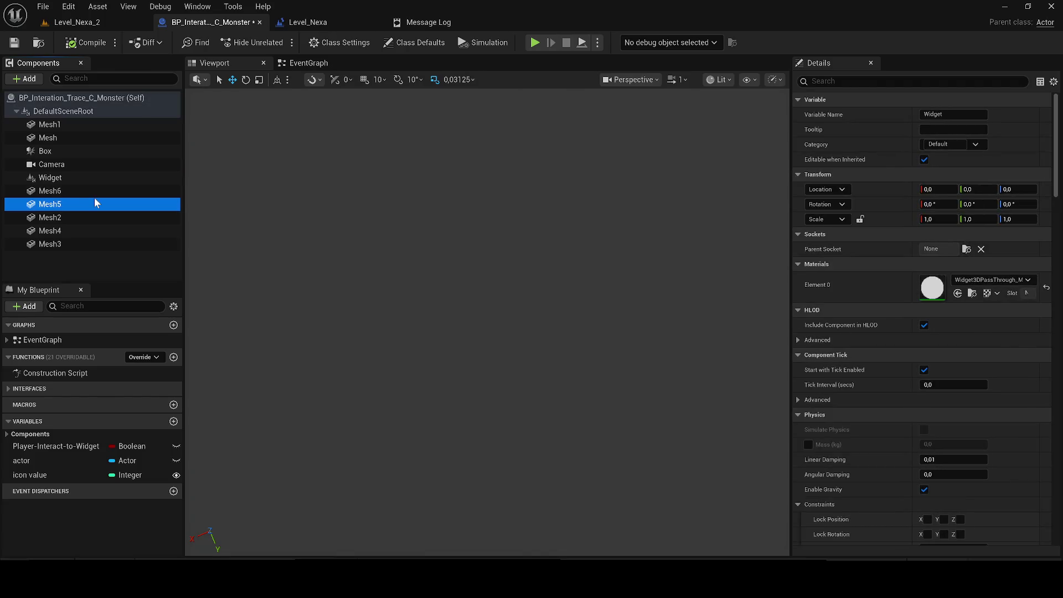
key(f)
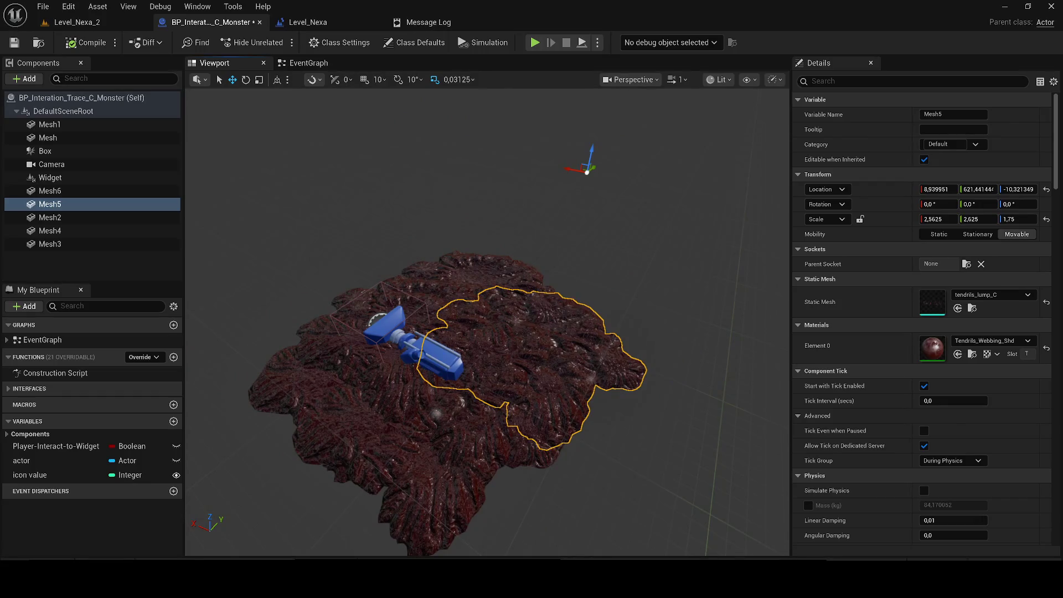
key(ctrl+space)
drag(573, 473, 455, 244)
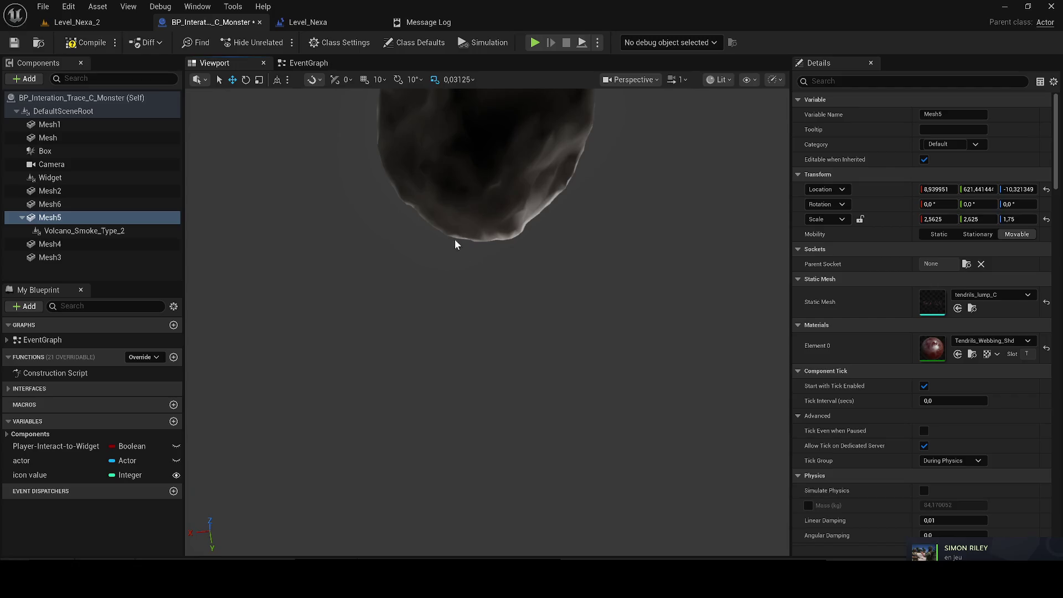
- Remove Volcano_Smoke_Type_2 and drag BP_Lava_Smoke_v1 in from the Content Drawer
click(68, 229)
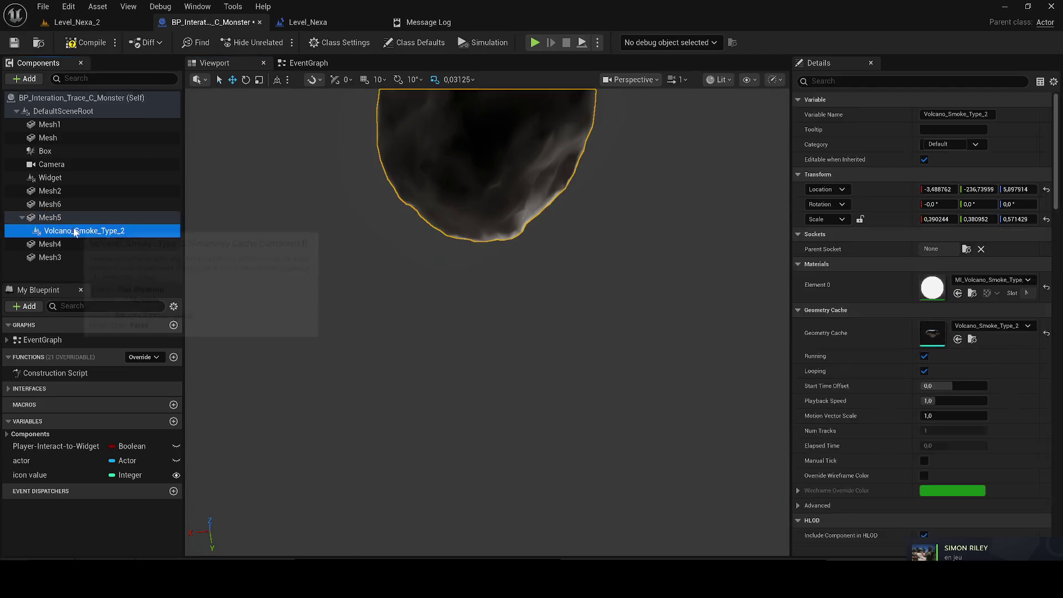
key(Delete)
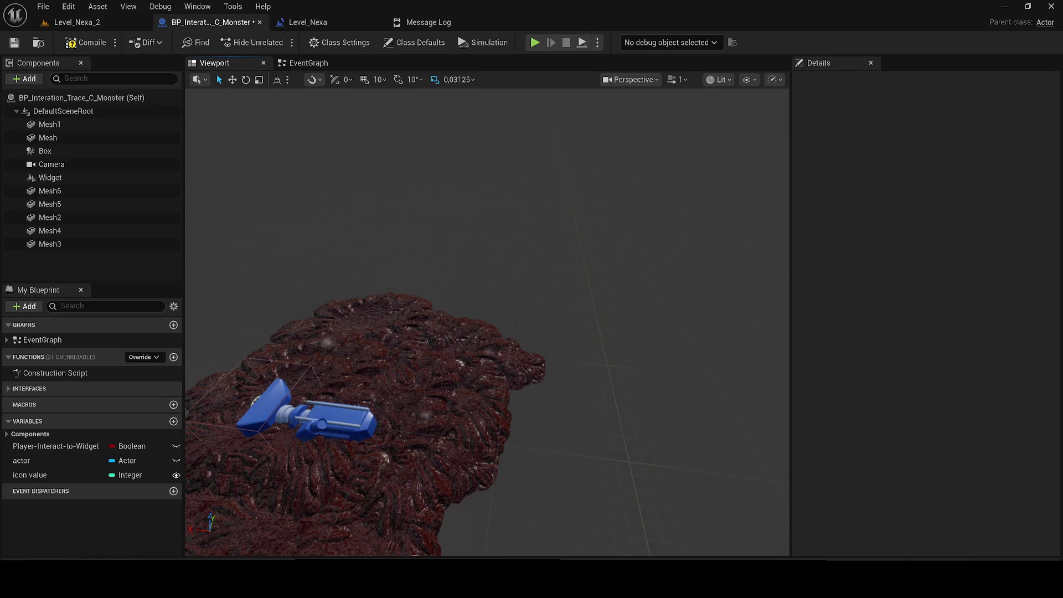
click(36, 559)
drag(270, 382, 340, 315)
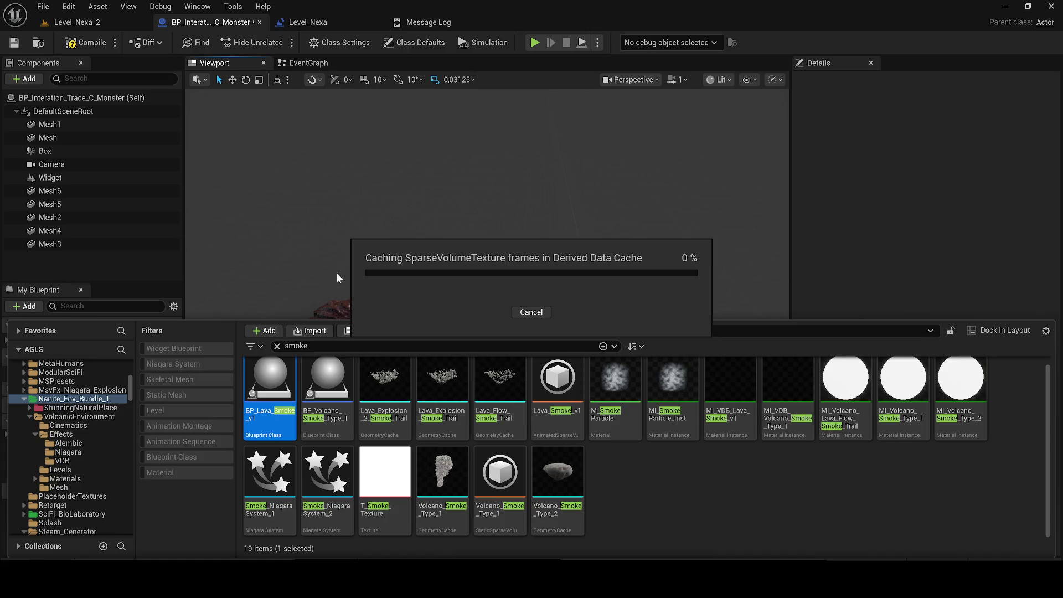
- Add BP_Lava_Smoke_v1 as a component and raise it above the lava rock
drag(338, 278, 336, 273)
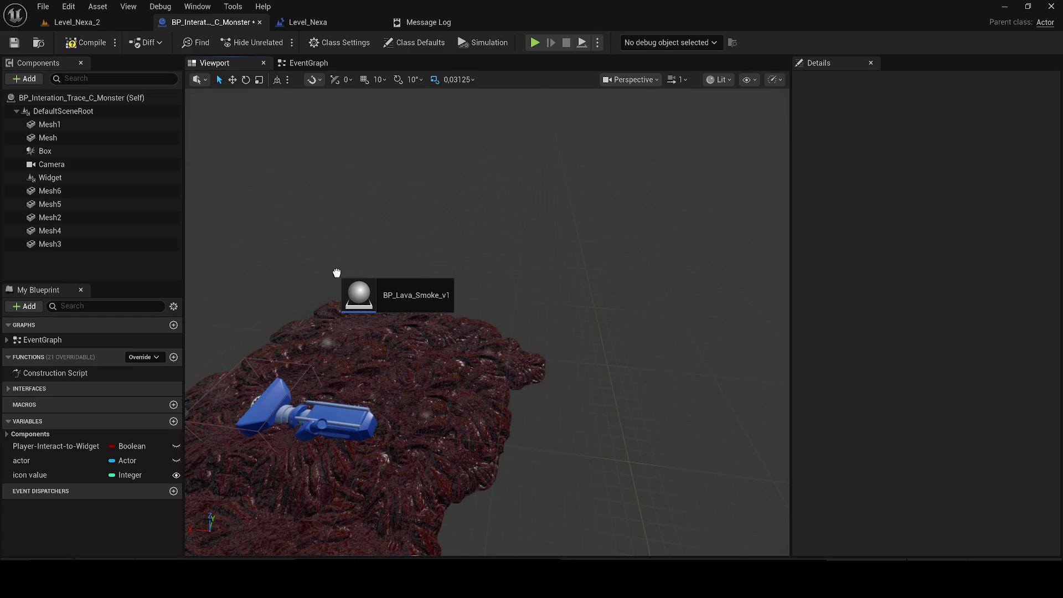
drag(336, 273, 667, 328)
scroll(550, 303, down, 5)
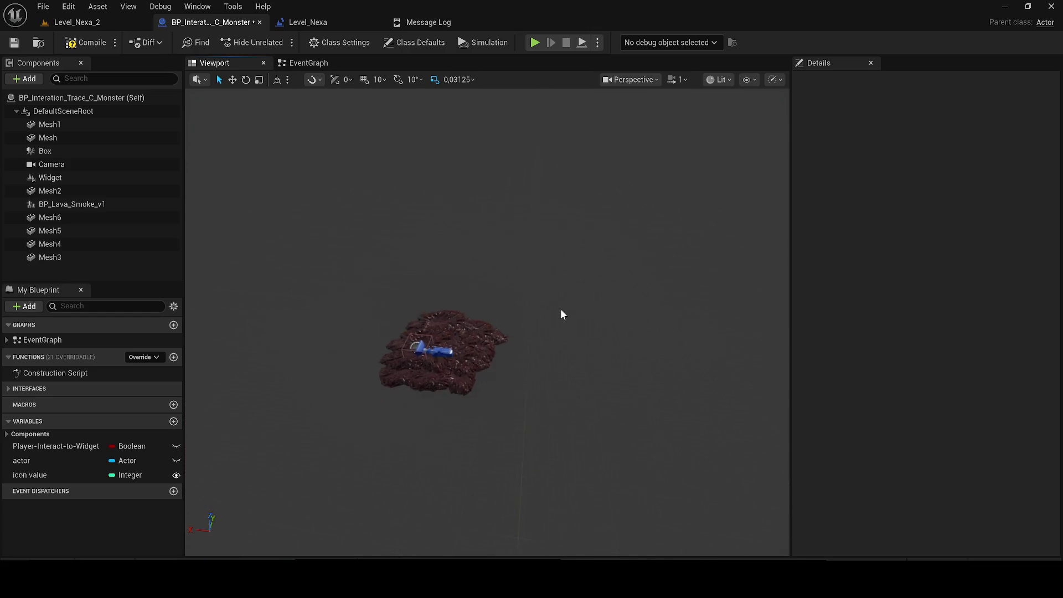
drag(564, 314, 564, 313)
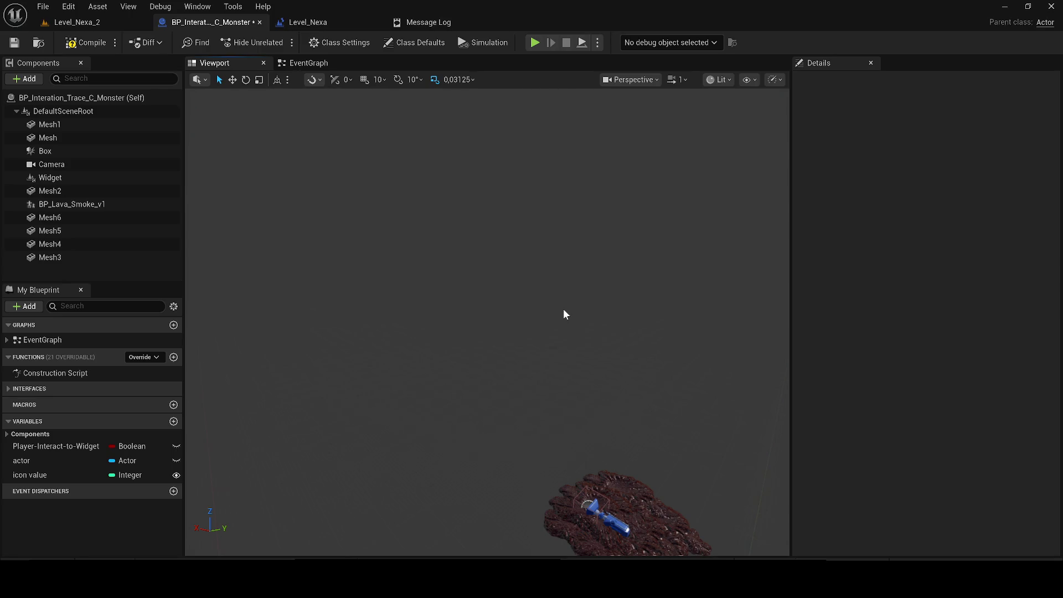
click(114, 206)
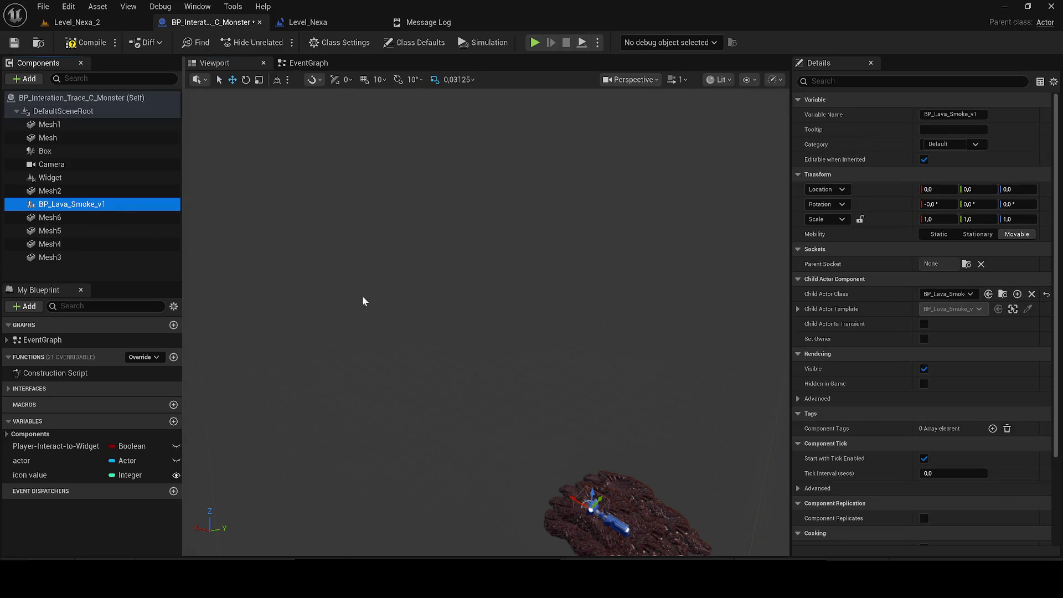
key(f)
drag(371, 303, 371, 303)
mouse_move(485, 305)
mouse_down()
mouse_move(518, 189)
mouse_move(553, 200)
mouse_up()
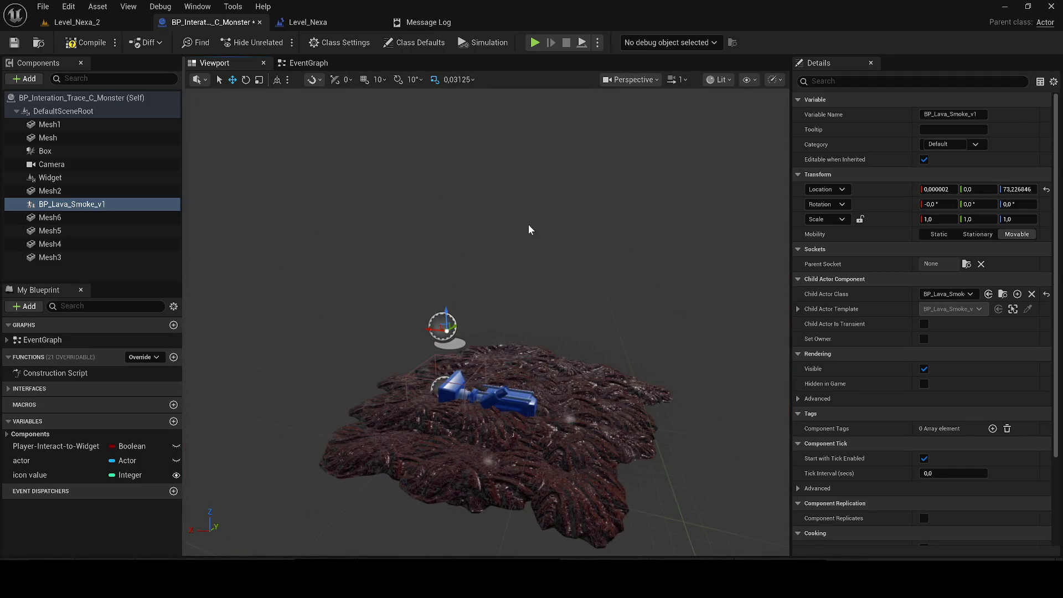
- Inspect BP_Lava_Smoke_v1 from a new angle, delete it, and switch to Level_Nexa_2
scroll(529, 230, up, 5)
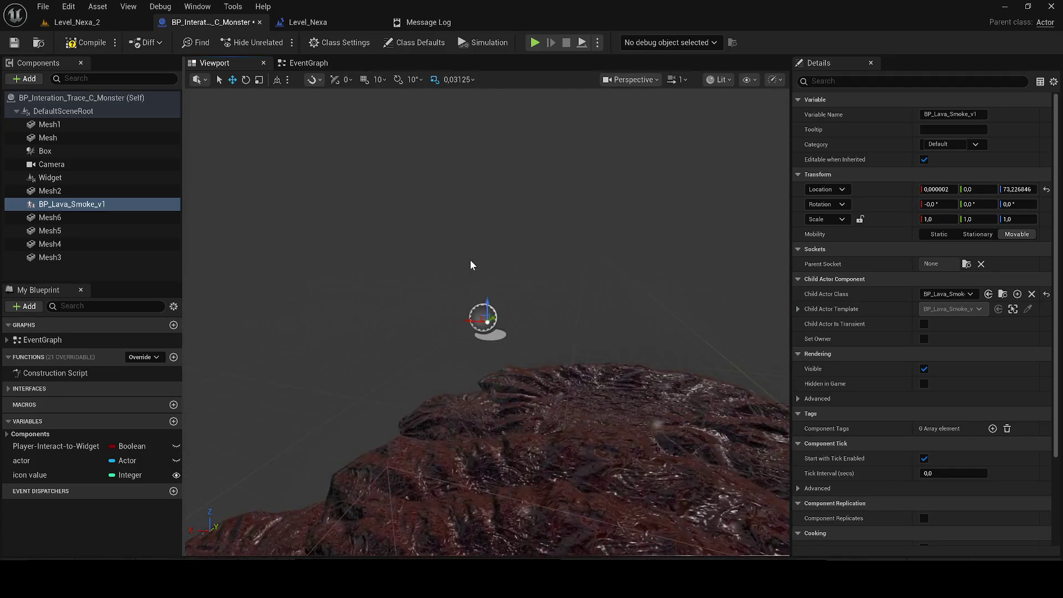
scroll(472, 266, down, 10)
drag(473, 265, 472, 266)
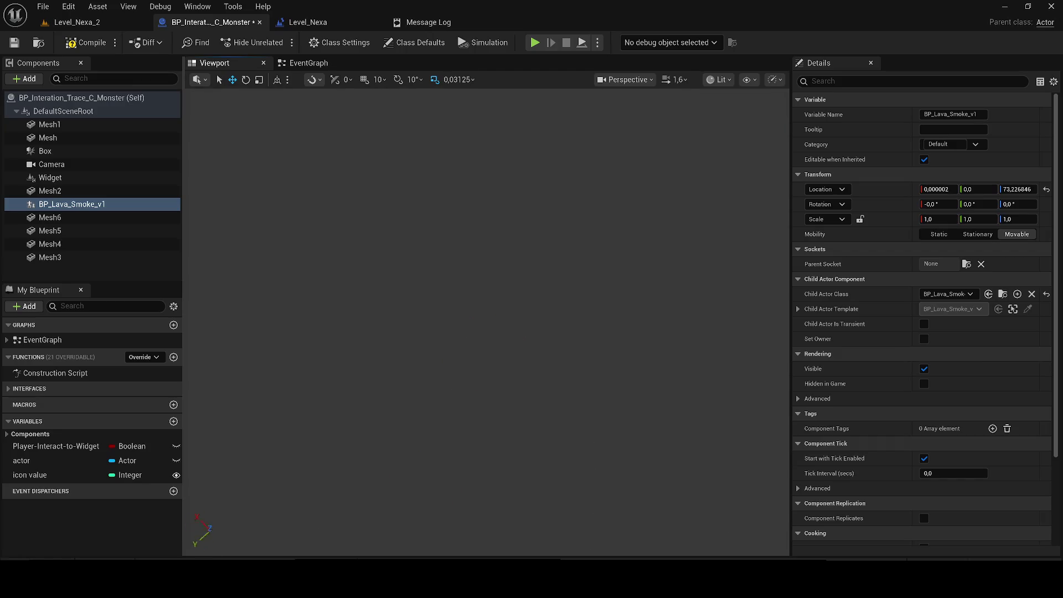
key(f)
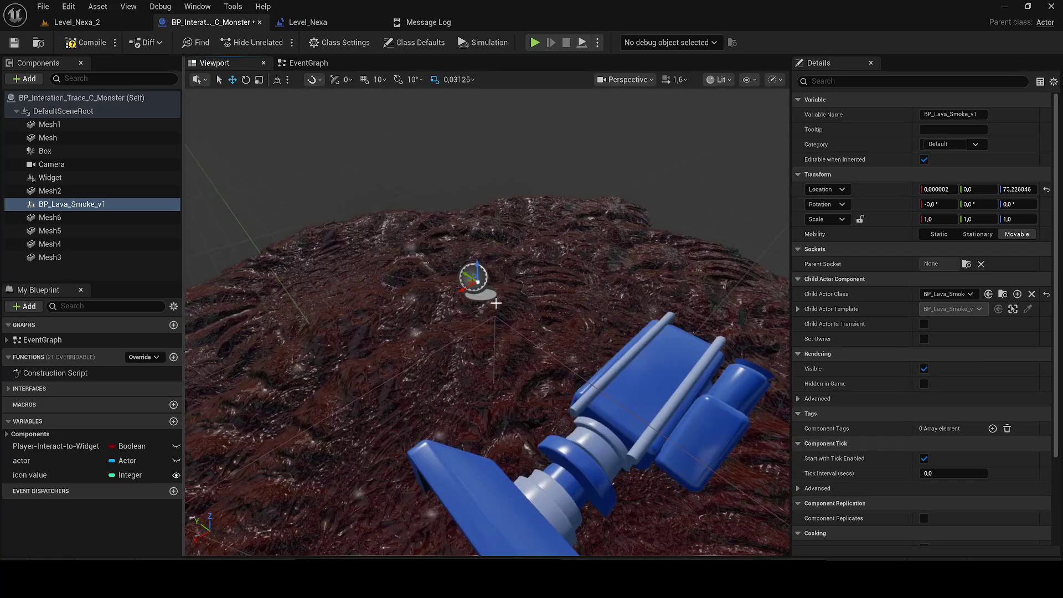
right_click(110, 204)
key(Escape)
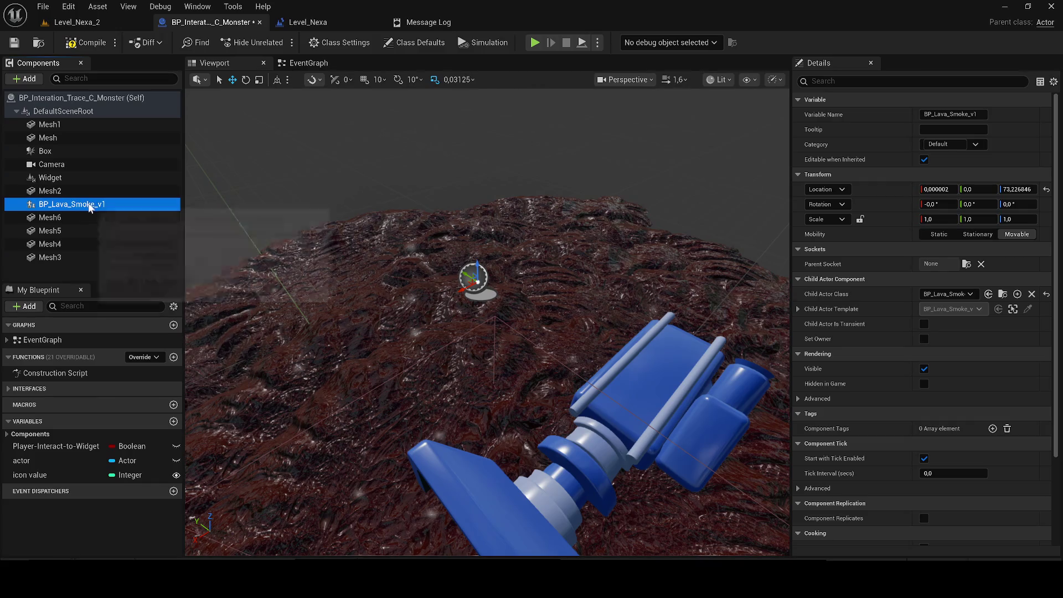
key(Delete)
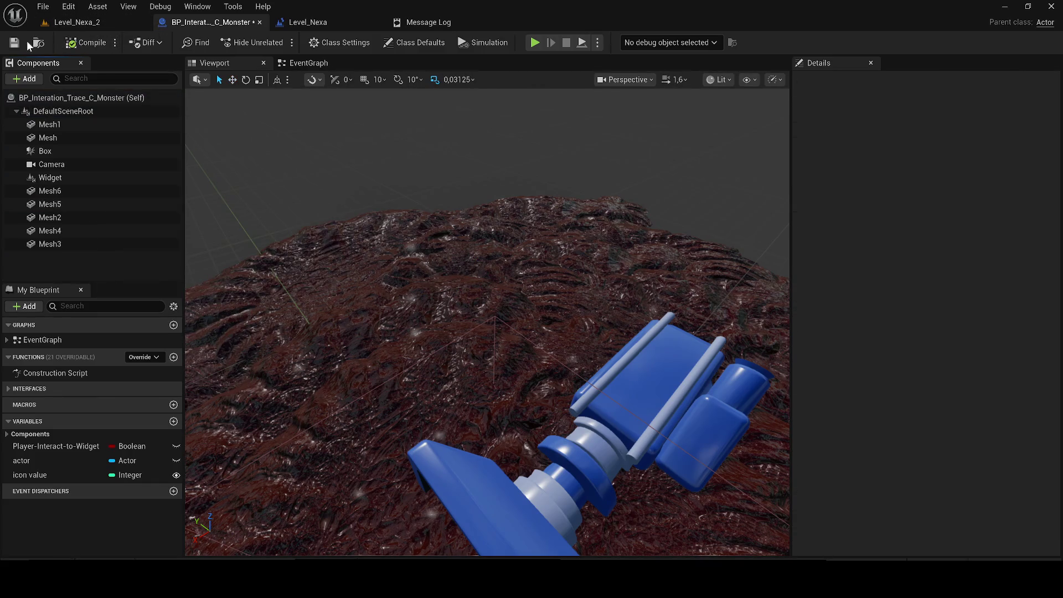
click(89, 25)
- Drop BP_Lava_Smoke_v1 into Level_Nexa_2, clear the 'niaga' outliner filter, and delete the actor
scroll(198, 108, down, 10)
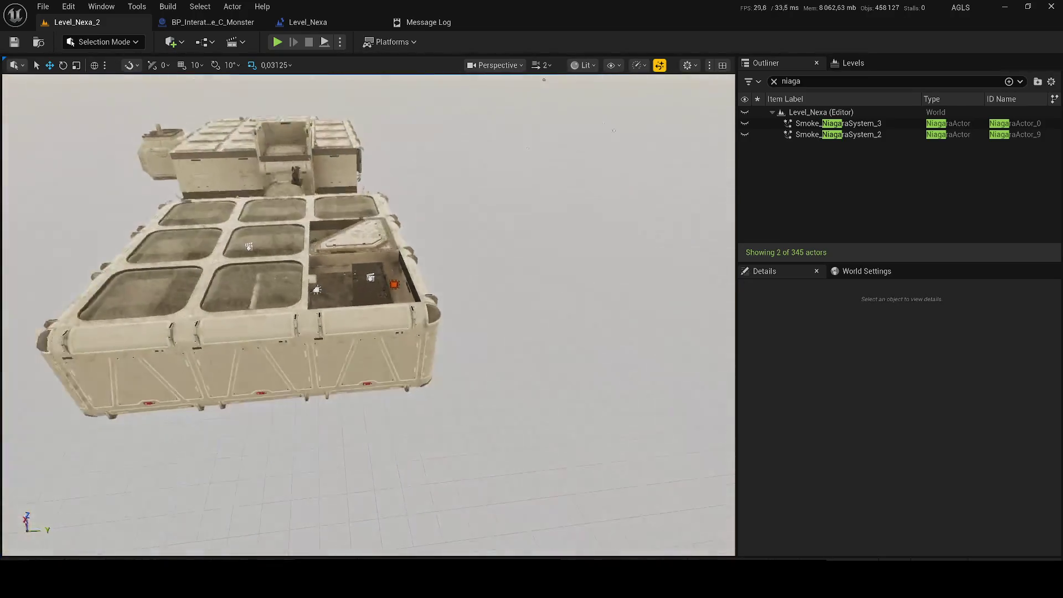
key(ctrl+space)
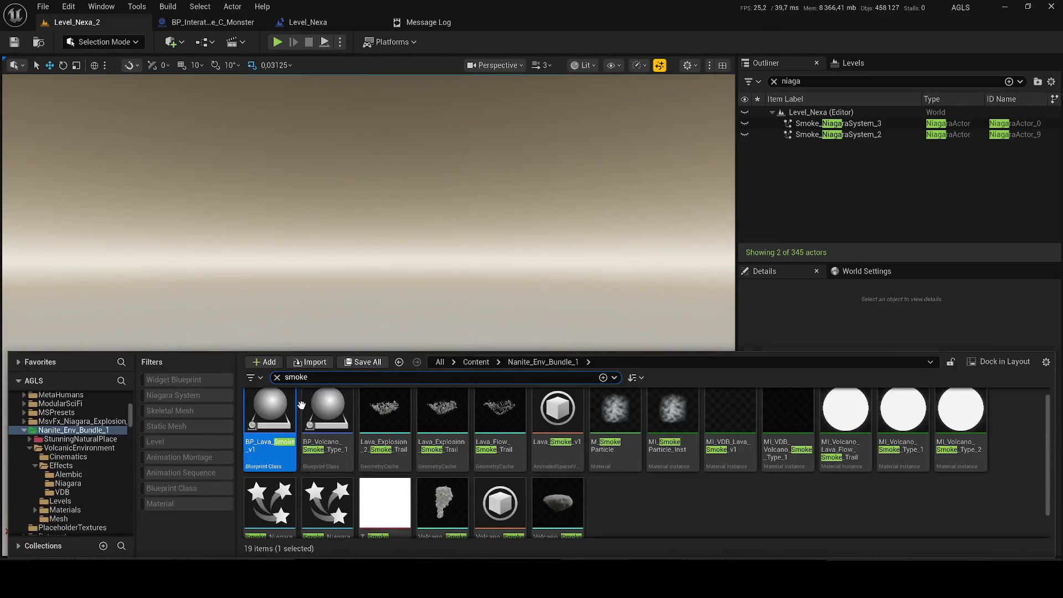
click(328, 314)
drag(338, 400, 337, 399)
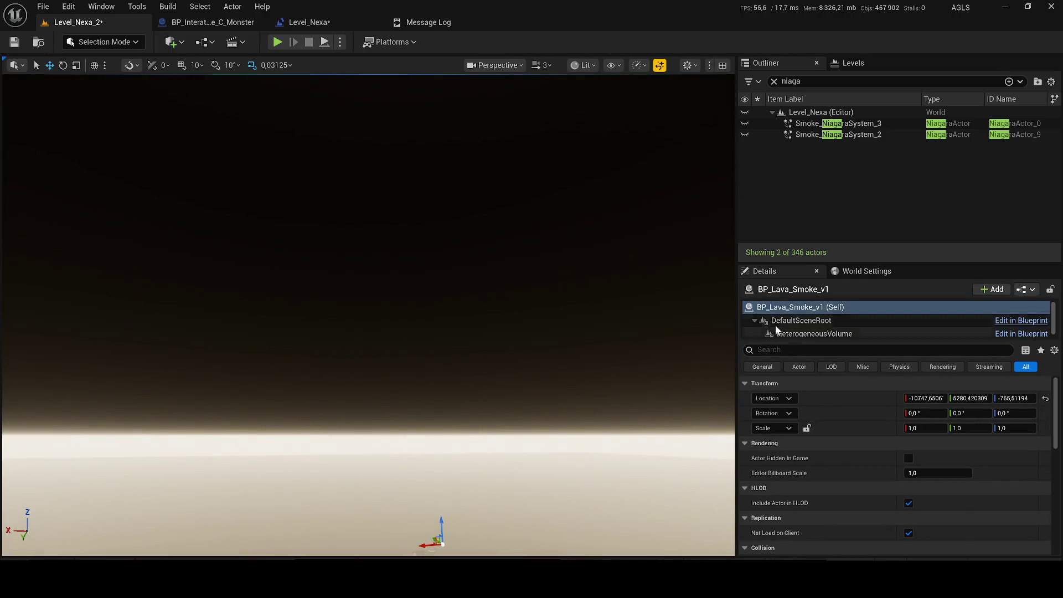
click(778, 88)
click(774, 81)
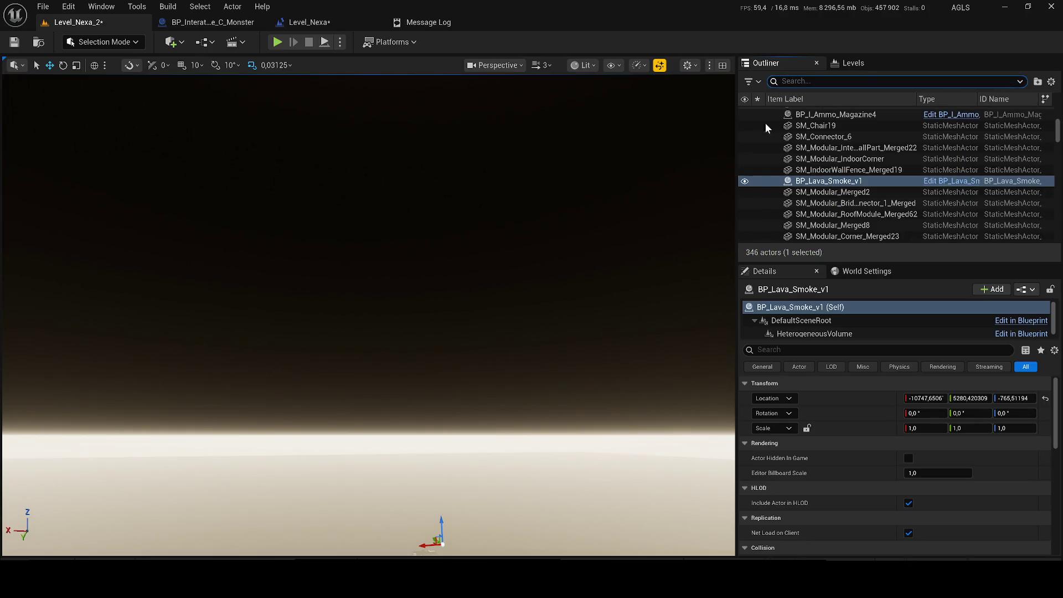
scroll(490, 225, down, 5)
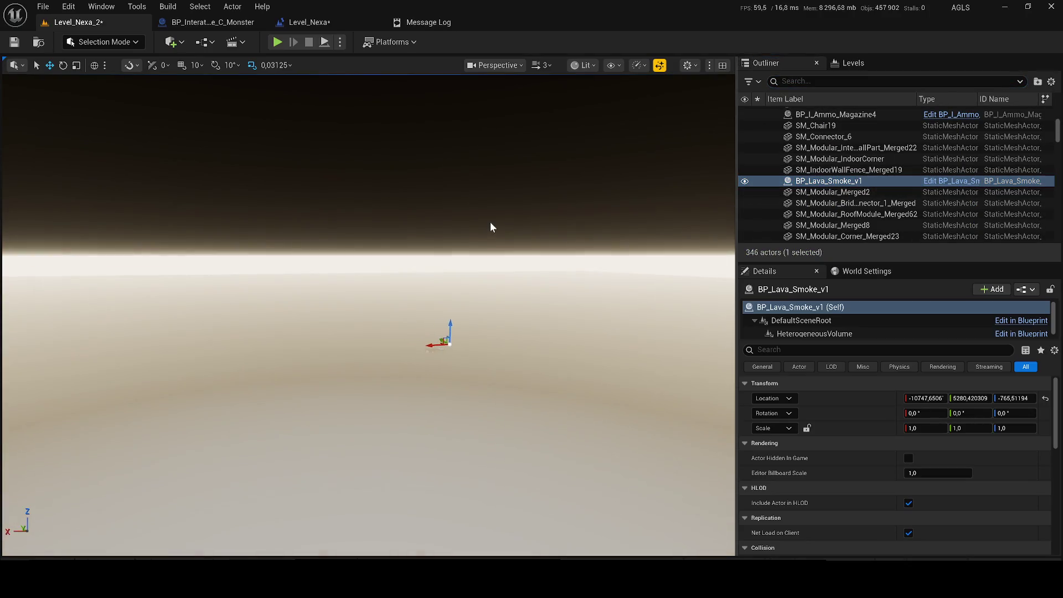
key(Delete)
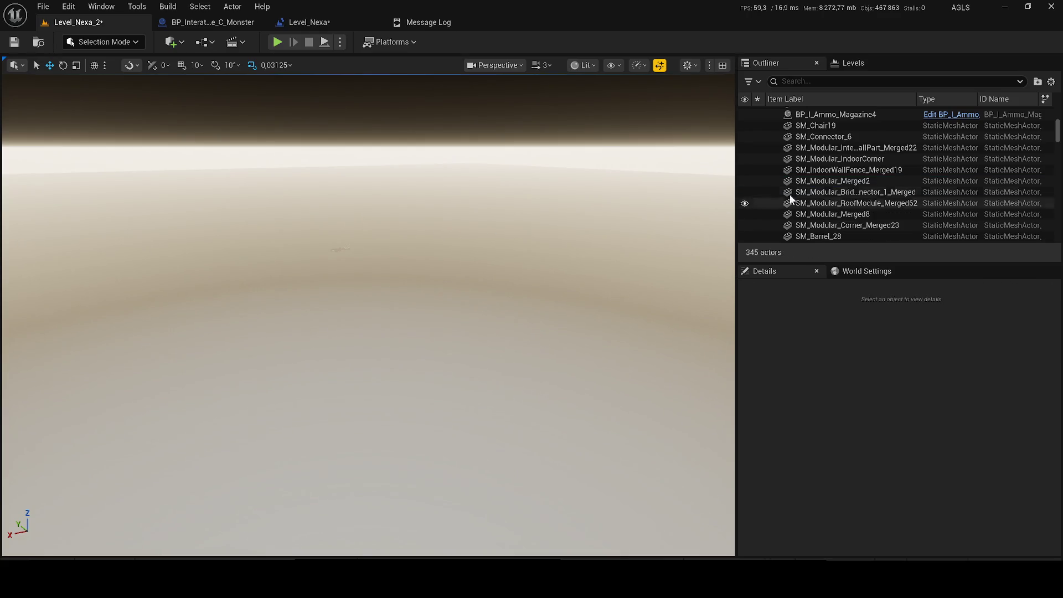
- Focus SM_Modular_Merged2, close the Level_Nexa tab, and return to the monster blueprint
double_click(831, 181)
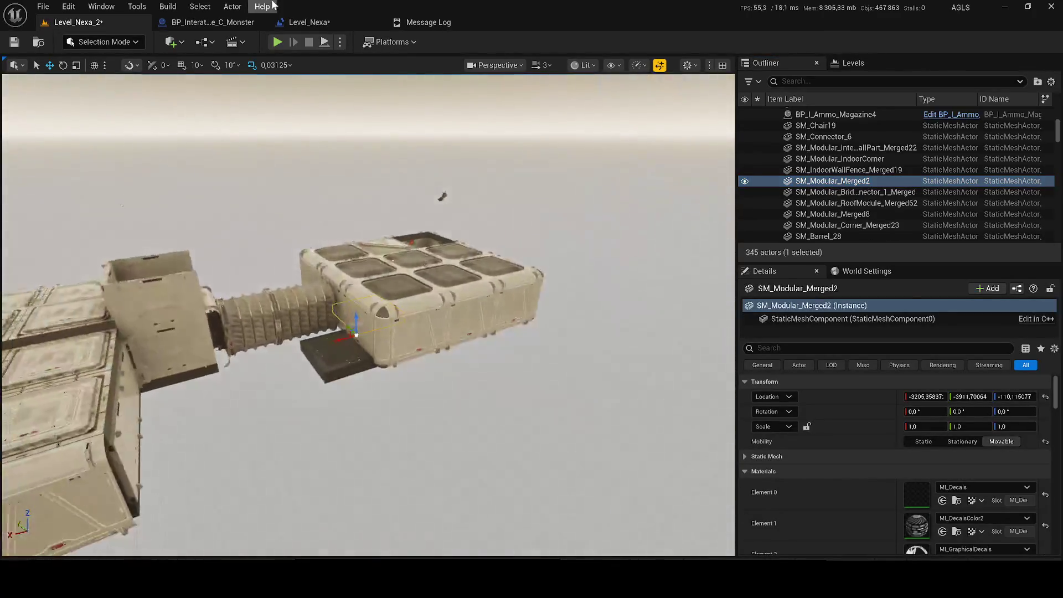
click(357, 25)
click(377, 22)
click(227, 24)
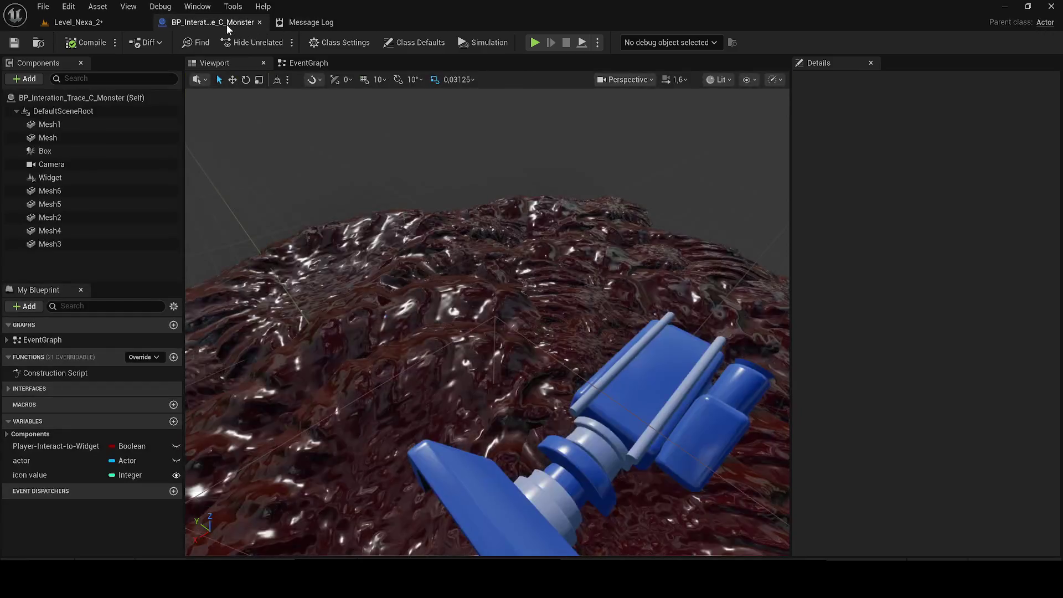
- Add Lava_Explosion_2_Smoke_Trail to the monster blueprint, then undo it
scroll(398, 230, down, 5)
key(ctrl+space)
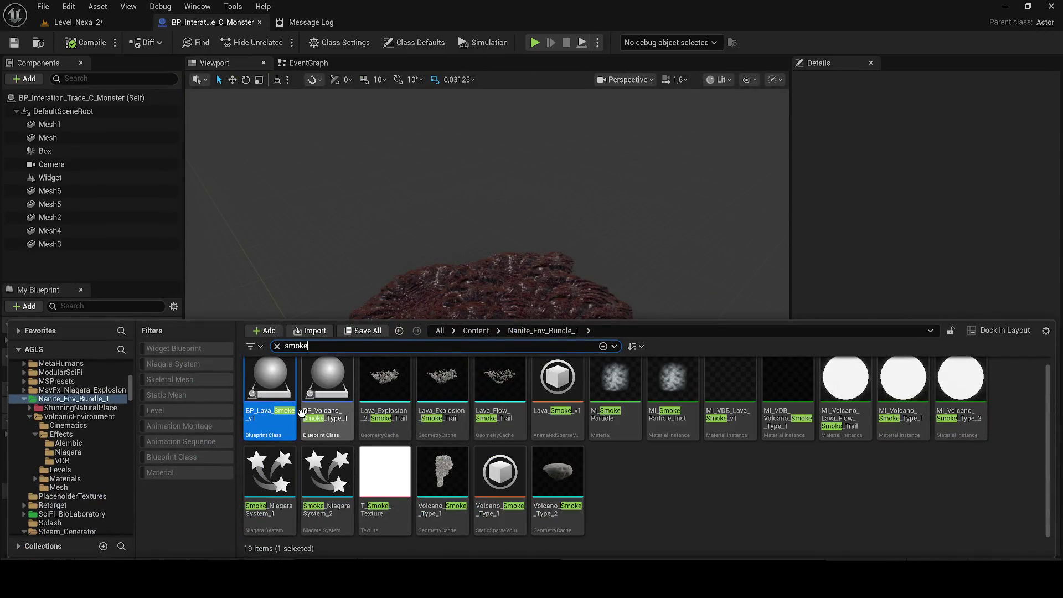
drag(385, 382, 432, 292)
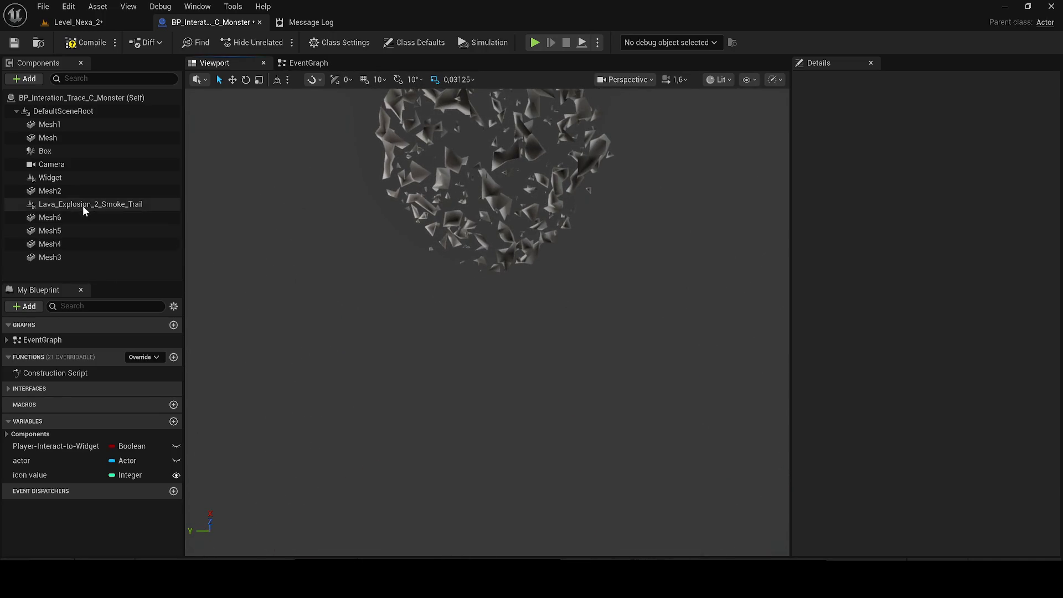
key(ctrl+z)
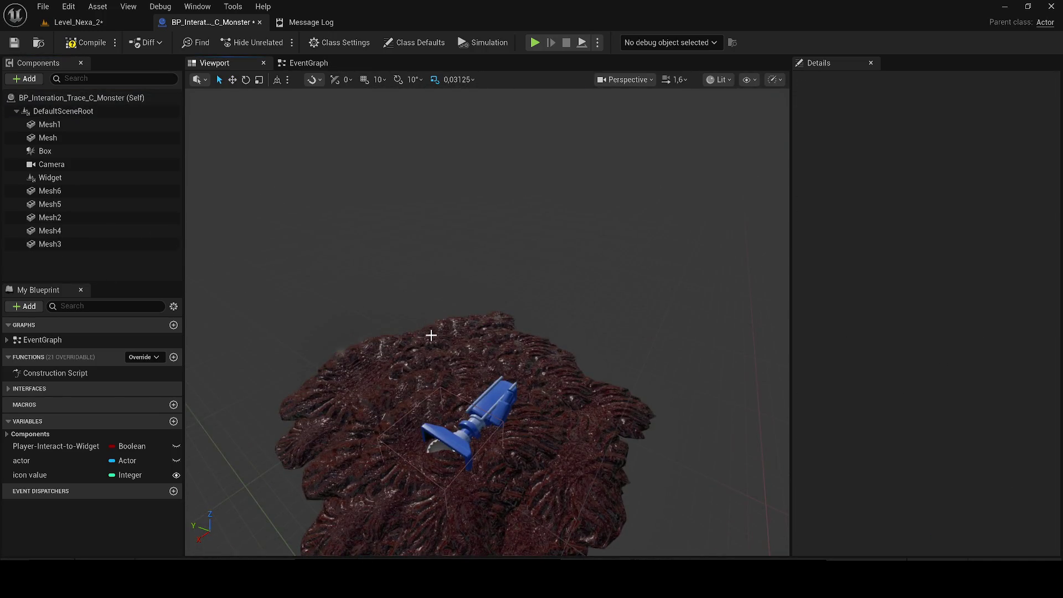
- Widen the smoke search to all Content and add NewNiagaraSystem2 to the monster blueprint
key(ctrl+space)
click(475, 331)
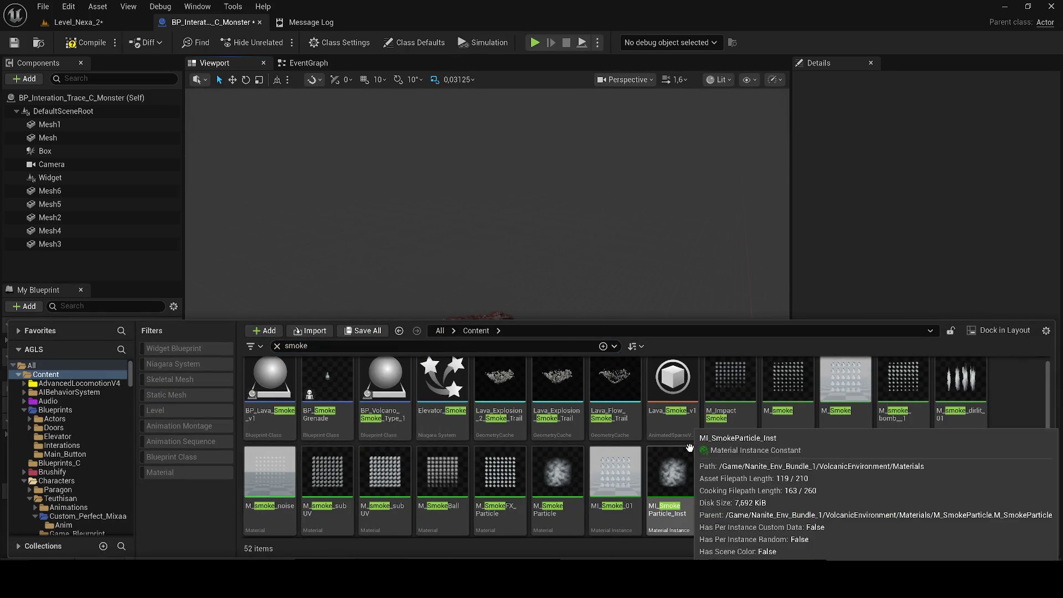
scroll(690, 447, down, 2)
scroll(648, 437, down, 2)
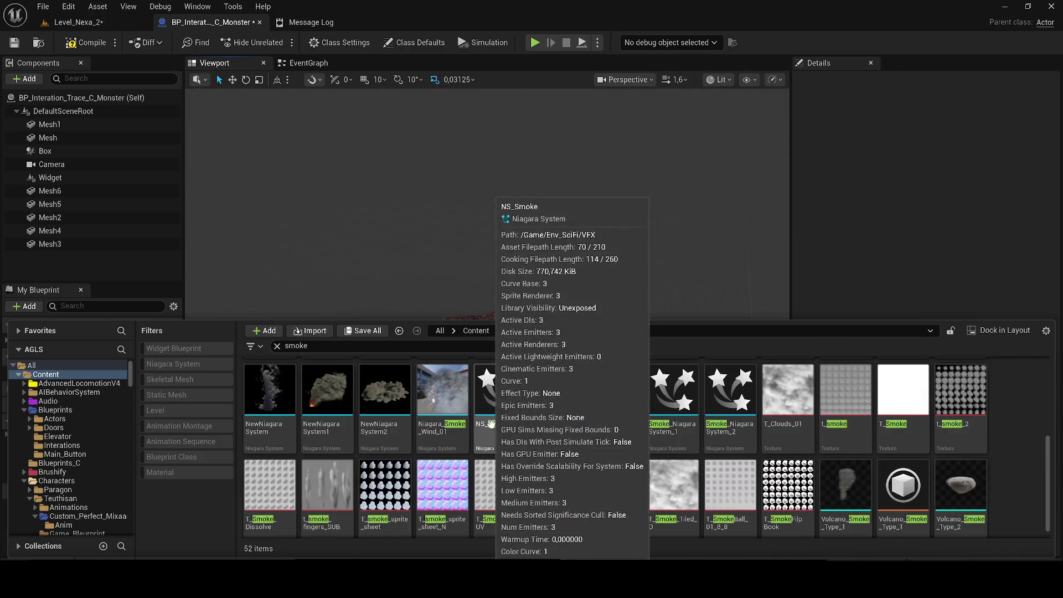
click(390, 399)
mouse_move(391, 399)
mouse_down()
mouse_move(433, 300)
mouse_move(384, 427)
mouse_move(343, 413)
mouse_up()
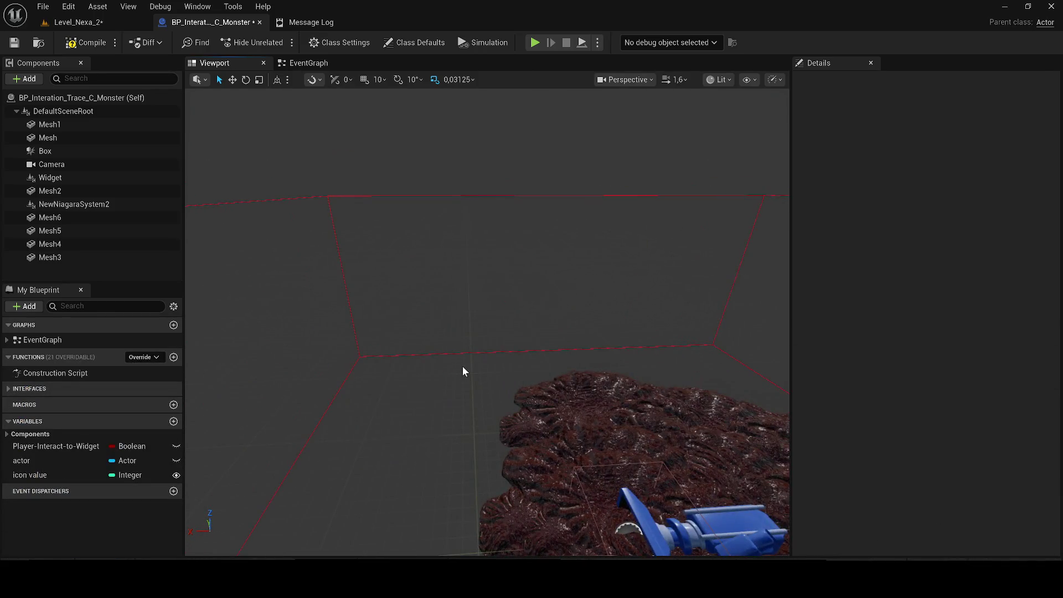
- Select the NewNiagaraSystem2 component, save the blueprint, and switch to Level_Nexa_2
scroll(463, 360, down, 4)
click(107, 203)
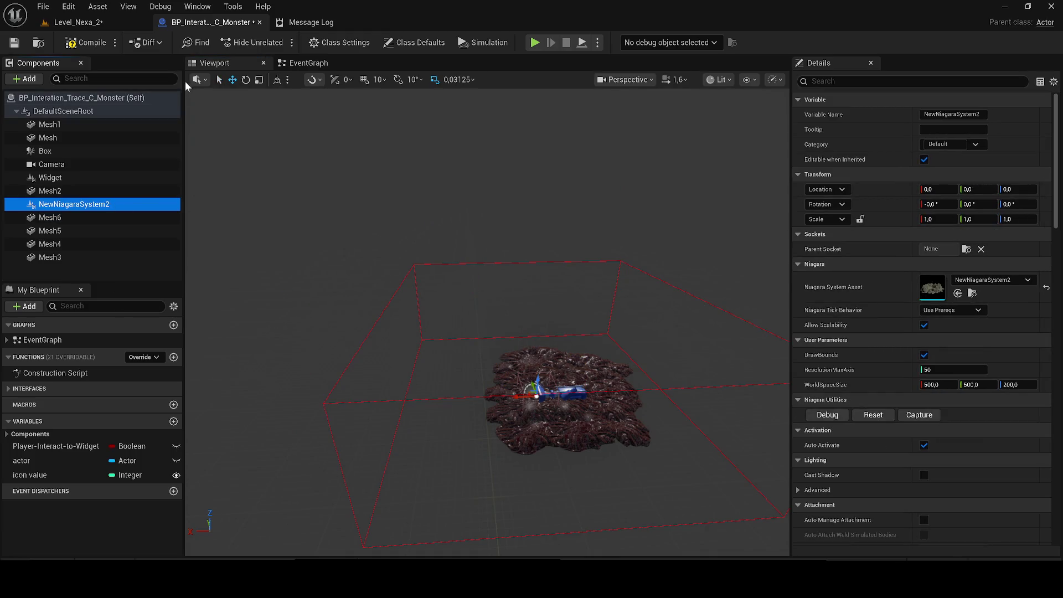
click(12, 48)
click(100, 22)
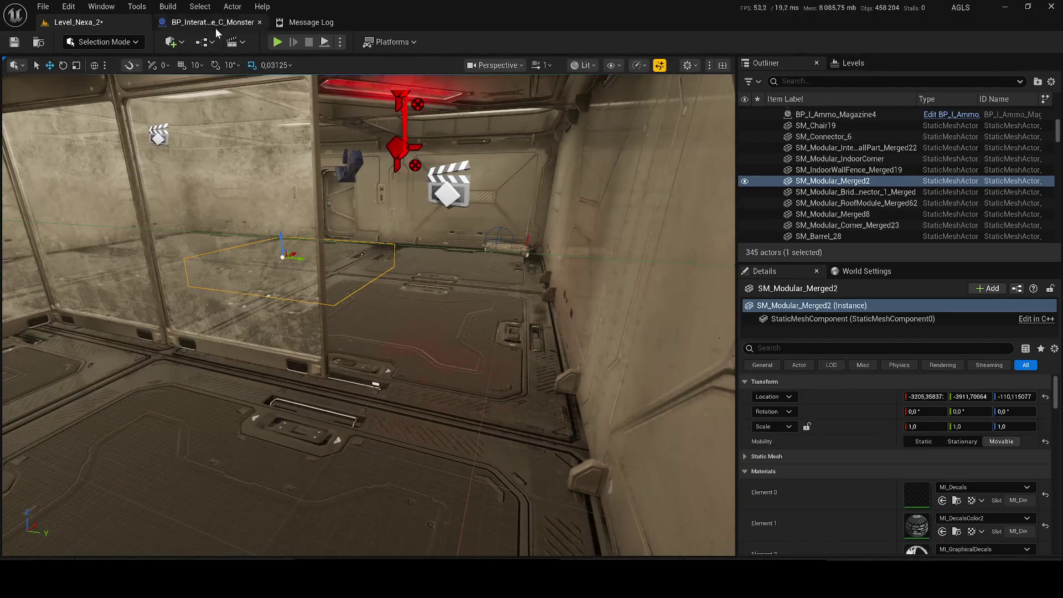
- Open NewNiagaraSystem2, let it compile with 2 warnings, then close it and show the Smoke folder
click(210, 22)
mouse_move(576, 236)
mouse_down()
mouse_move(576, 211)
mouse_move(560, 244)
mouse_up()
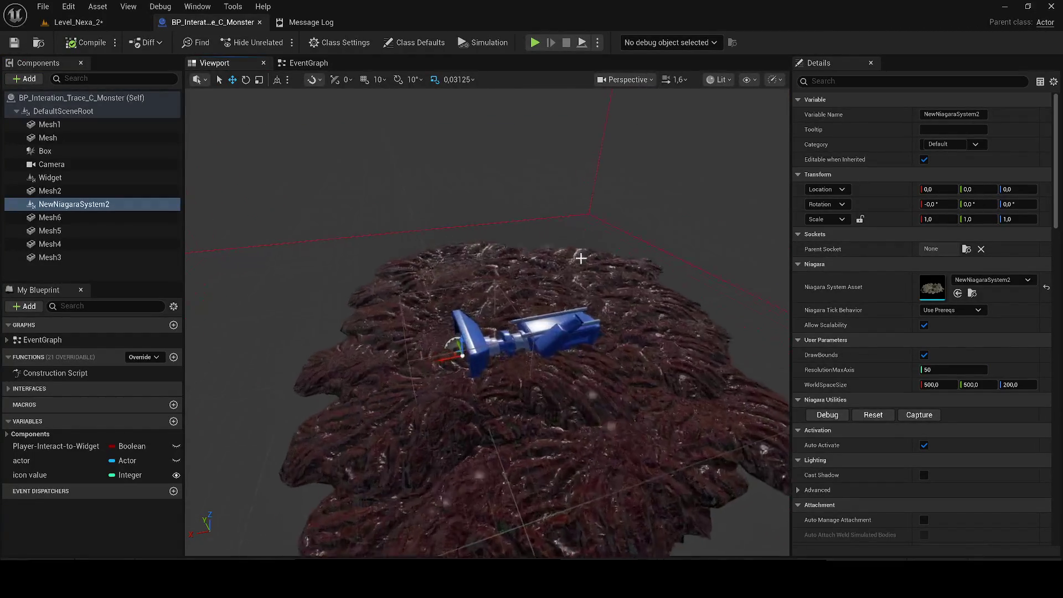
click(976, 293)
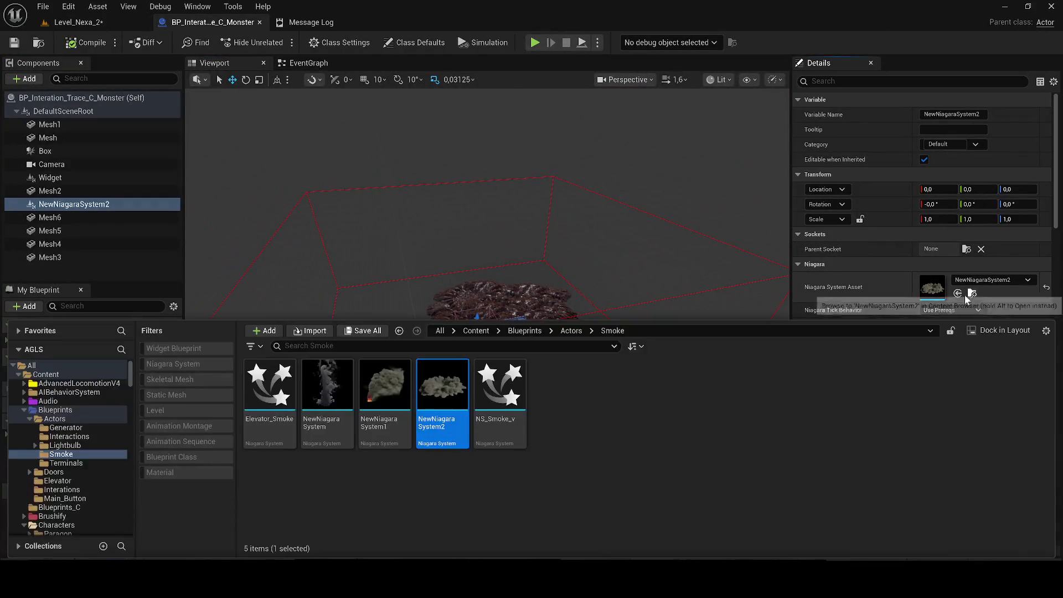
double_click(453, 387)
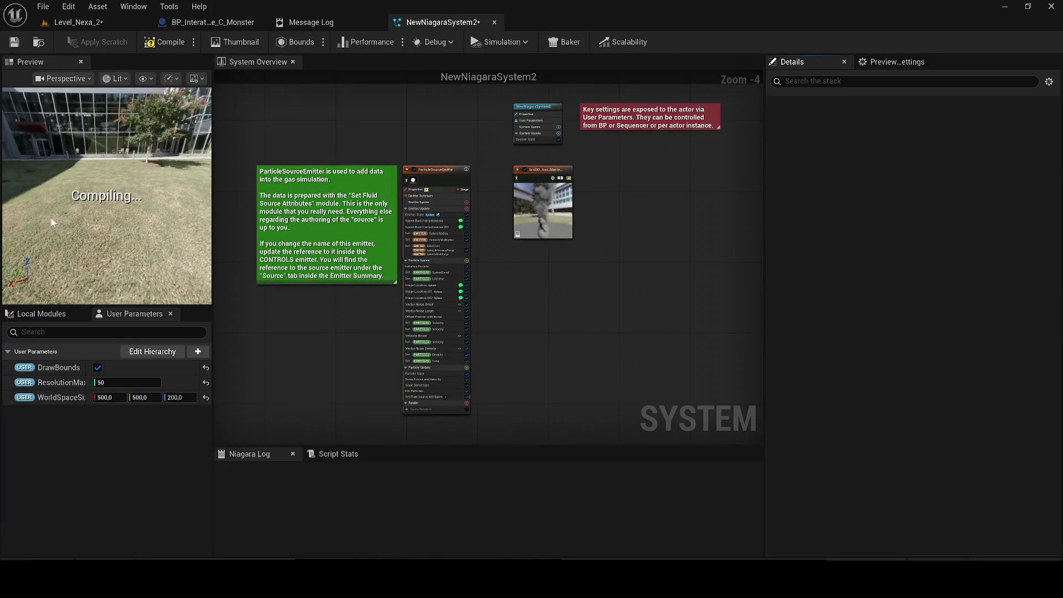
mouse_move(81, 192)
mouse_down()
mouse_move(106, 194)
mouse_move(115, 221)
mouse_up()
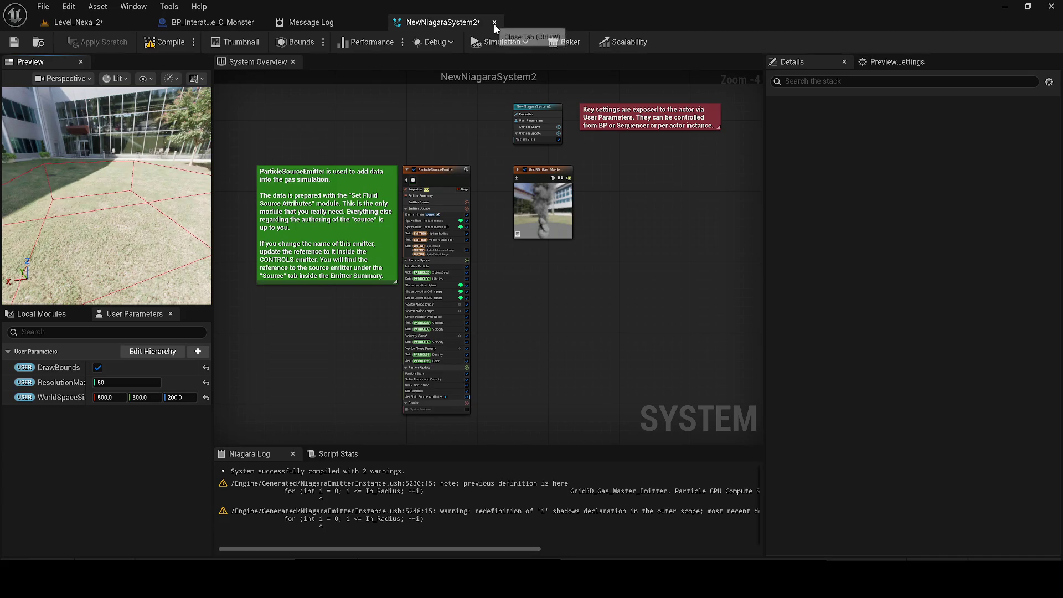
click(78, 23)
key(ctrl+space)
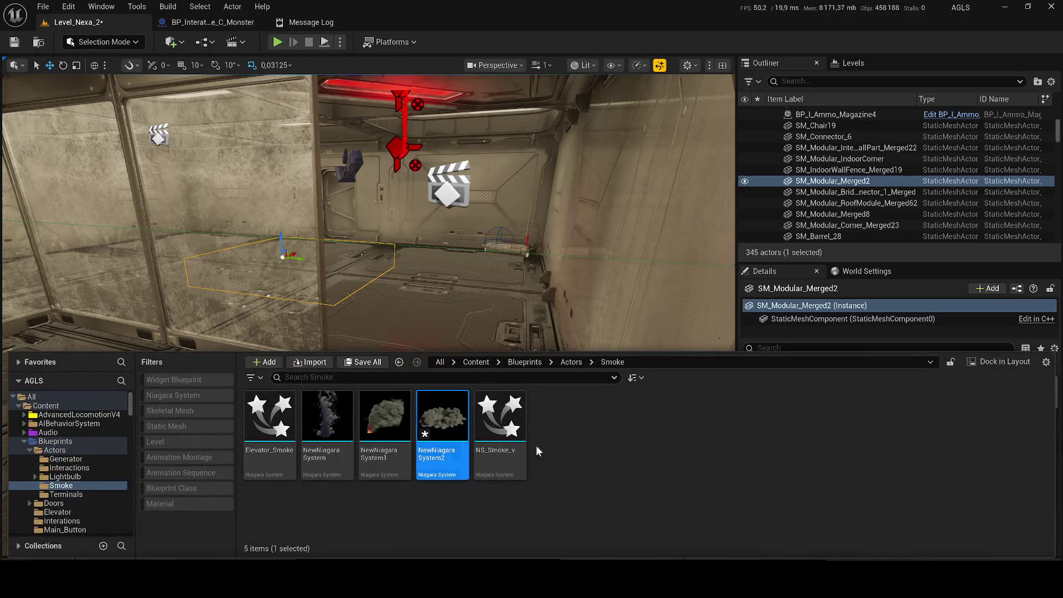
- Create a new Niagara system from the Grid3D_Gas_DustExplosion template in the Smoke folder
right_click(641, 443)
click(685, 288)
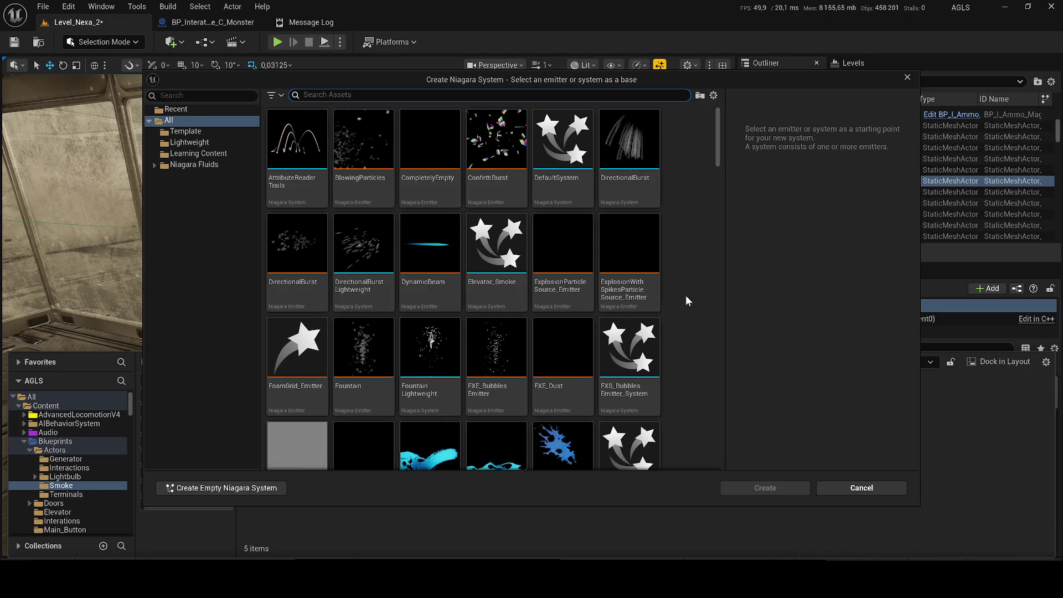
scroll(540, 234, down, 1)
scroll(540, 239, down, 1)
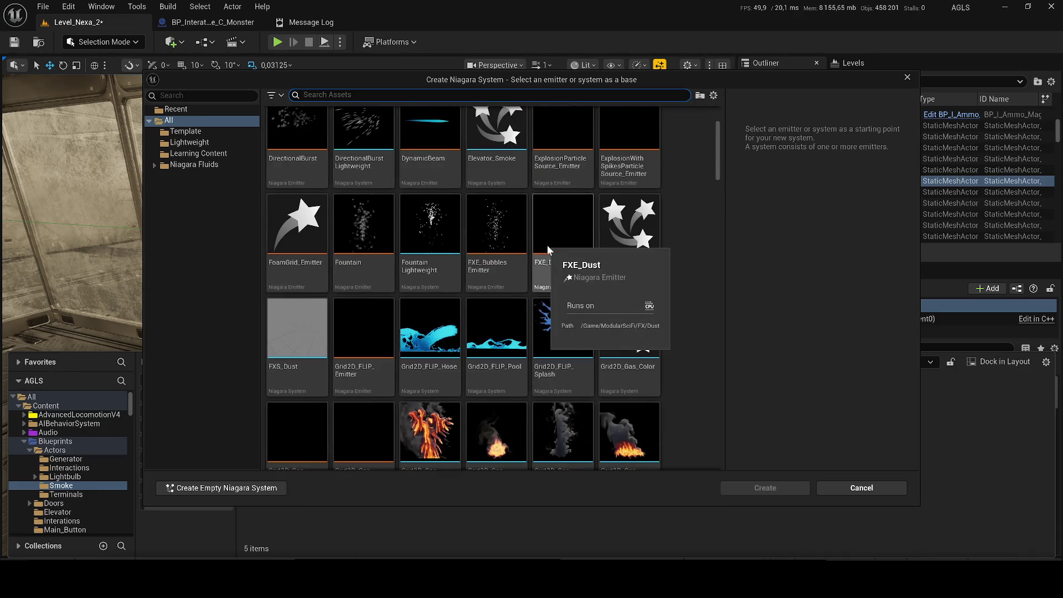
scroll(554, 248, down, 4)
scroll(568, 271, down, 5)
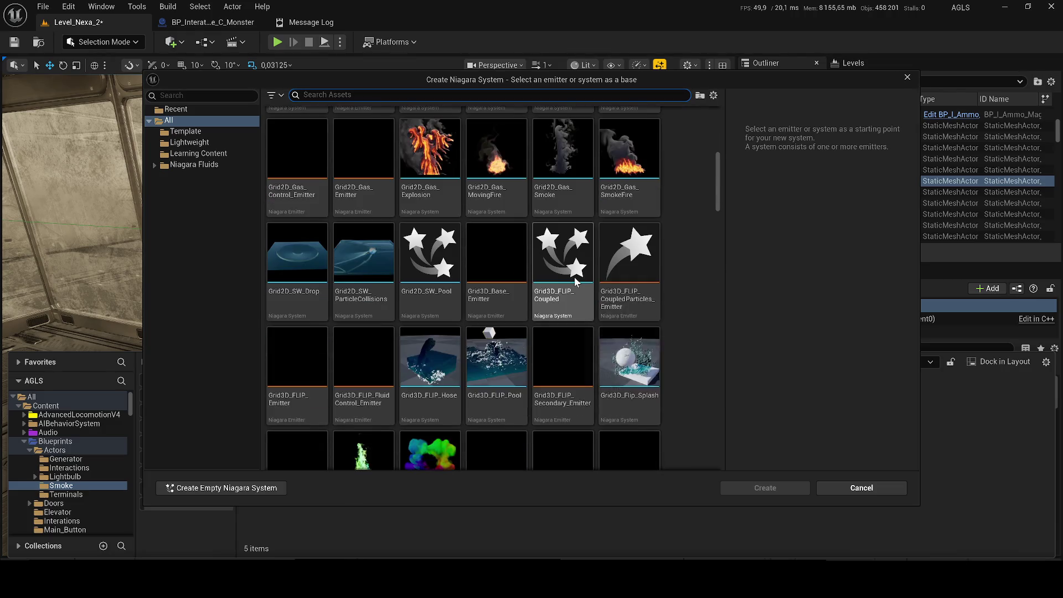
scroll(567, 293, down, 2)
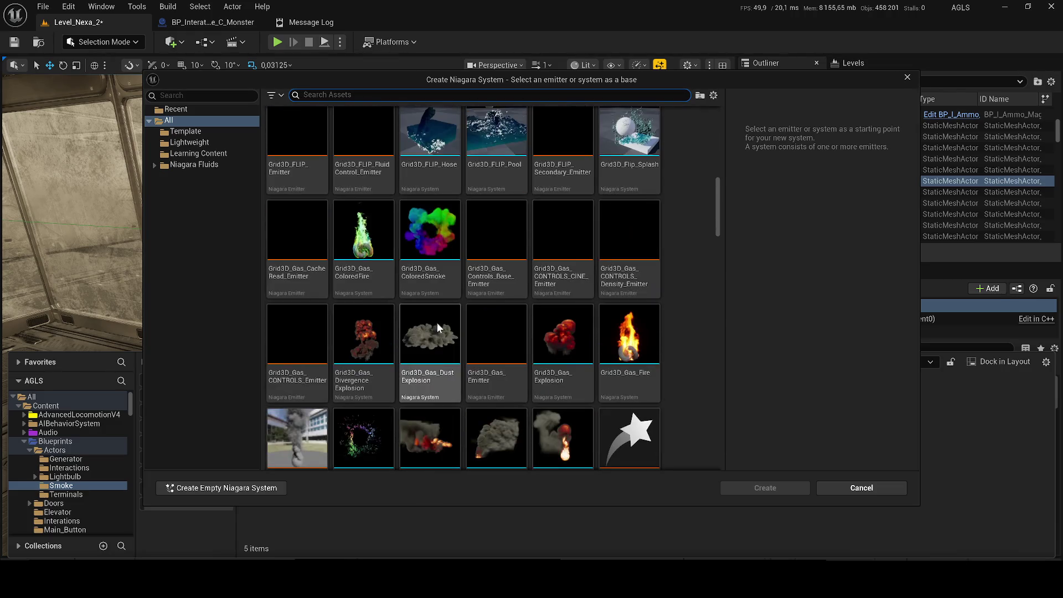
click(436, 333)
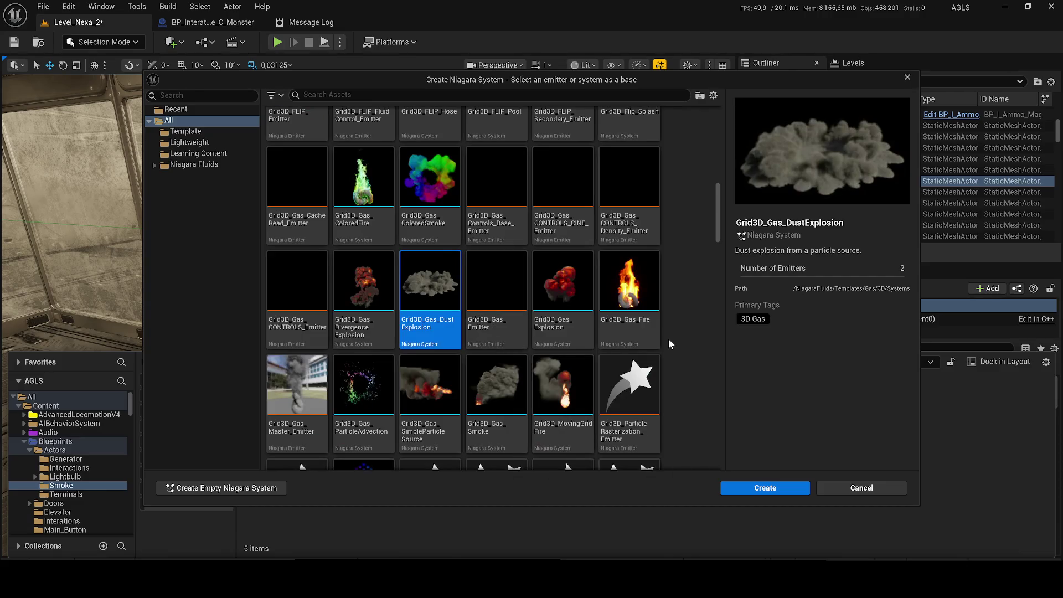
scroll(662, 346, down, 2)
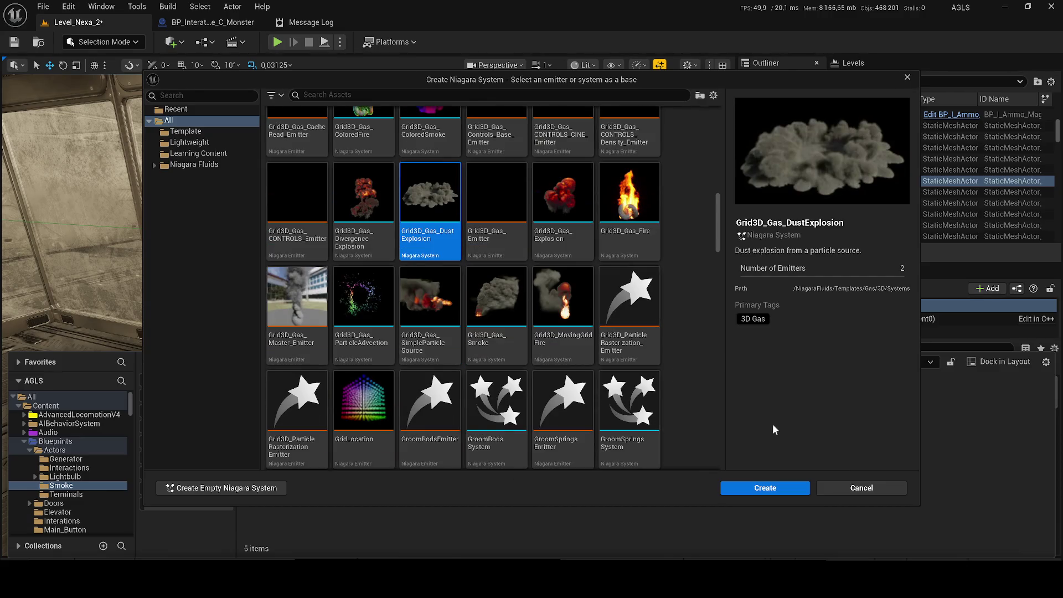
click(757, 488)
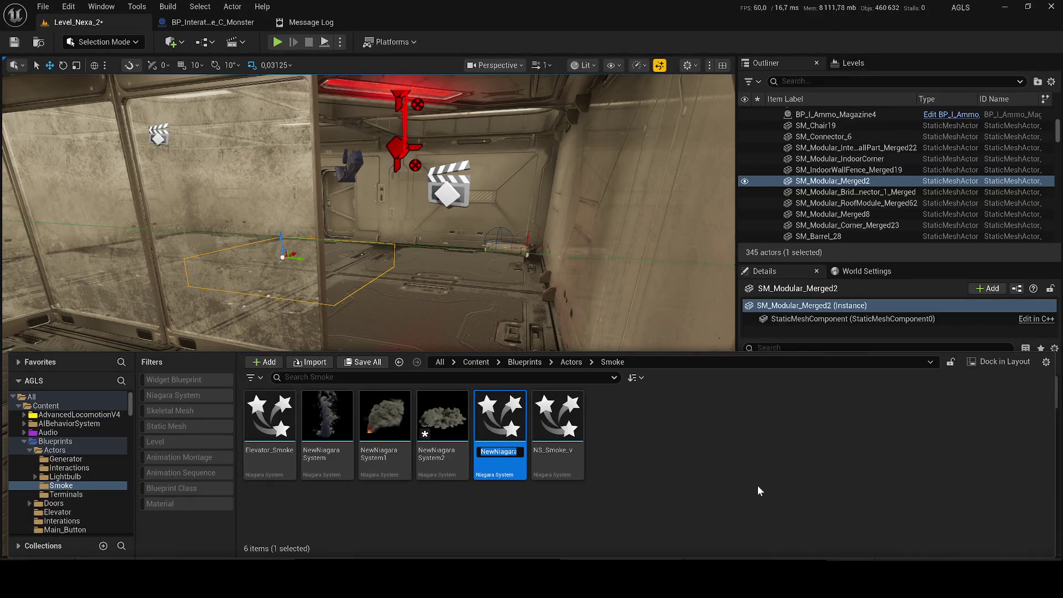
- Name the new system Dust_monster and save the Niagara assets
text(Du)
text(sy)
key(BackSpace)
text(t_monster)
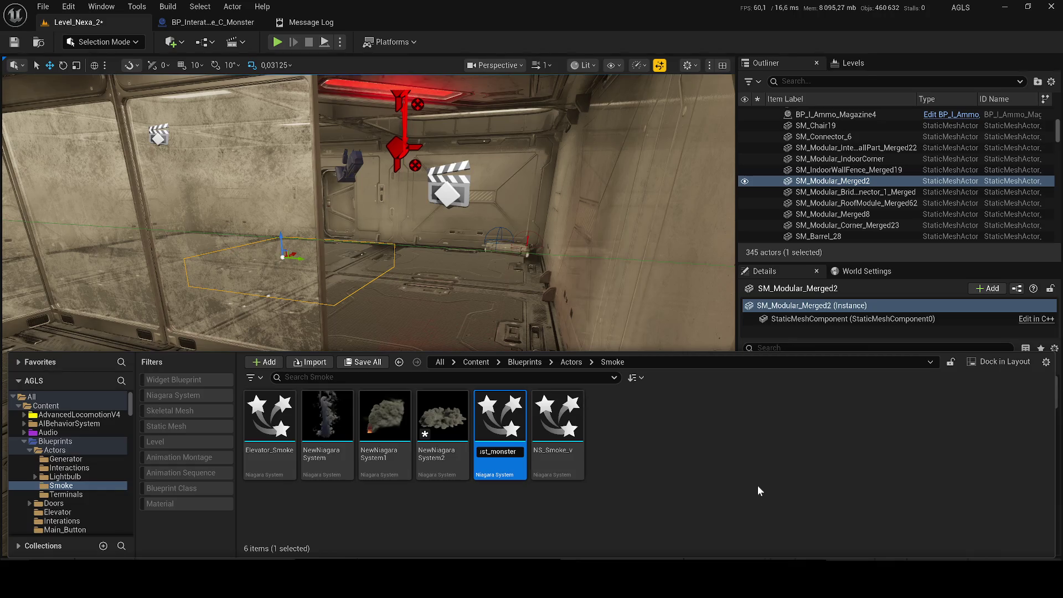
key(Return)
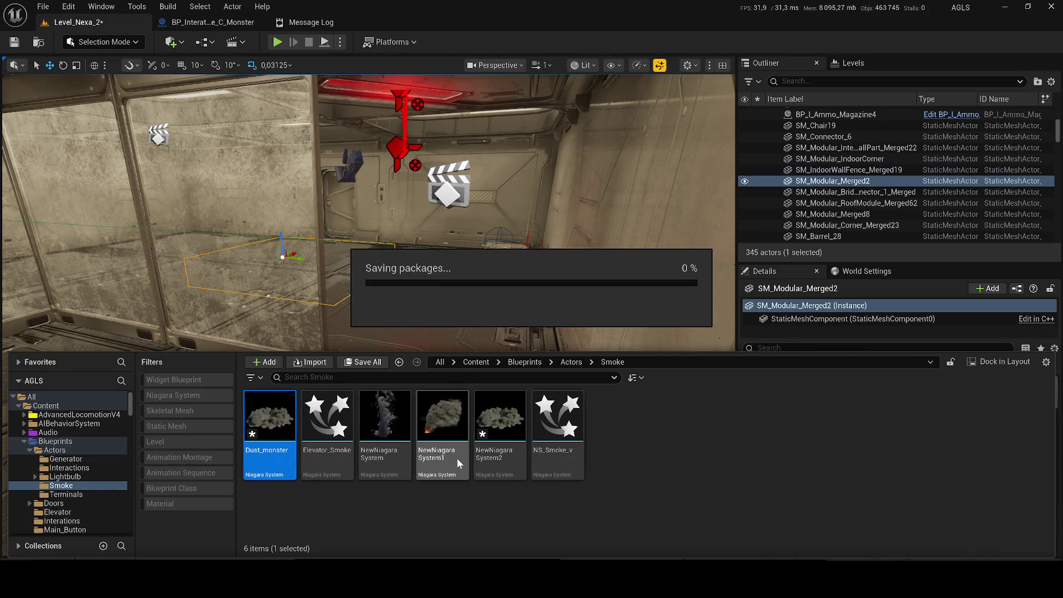
click(498, 426)
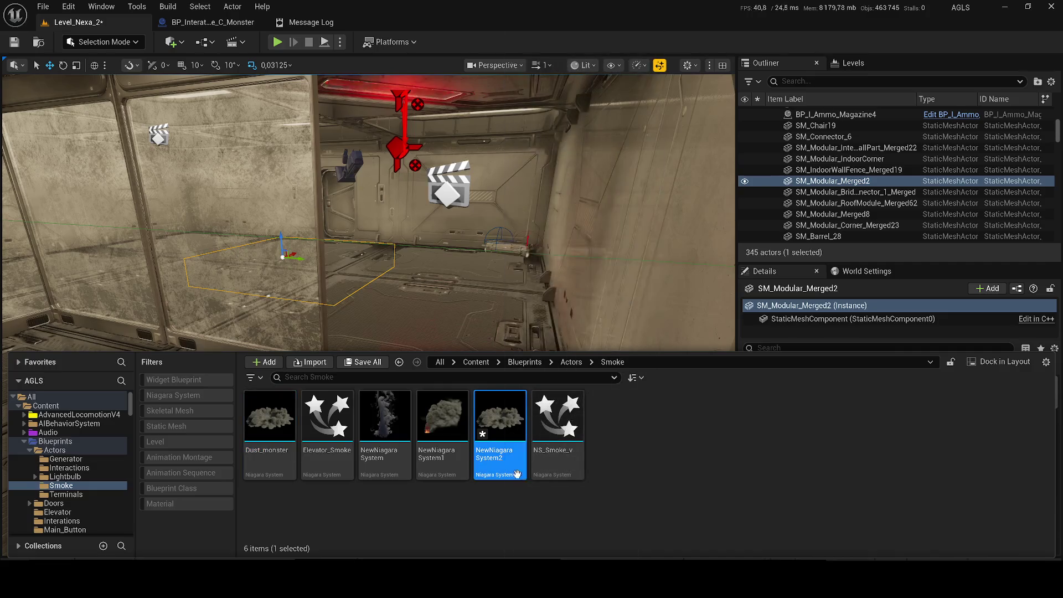
key(ctrl+s)
click(194, 22)
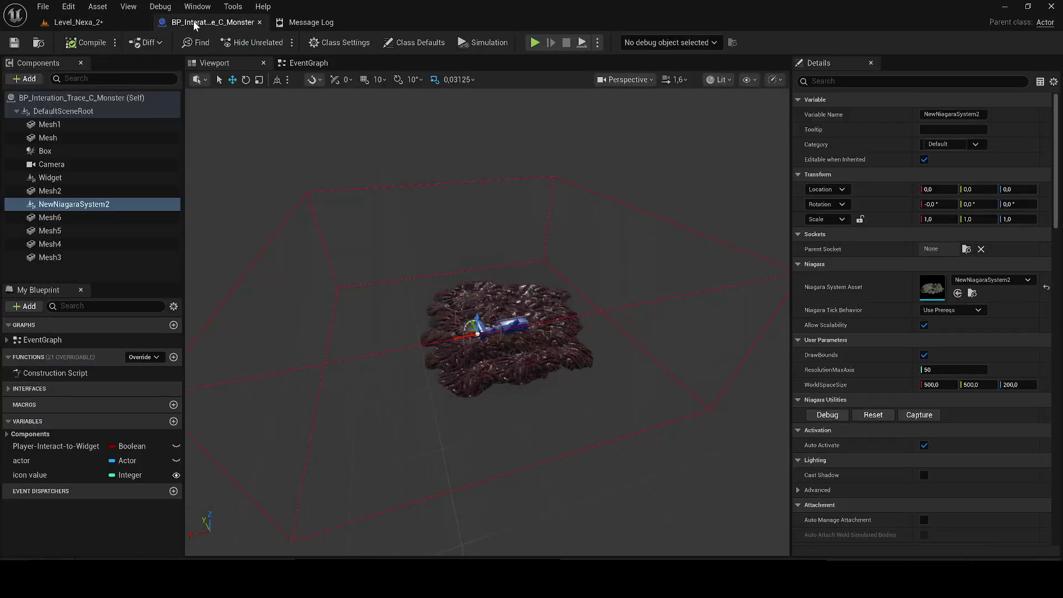
- Replace the monster Blueprint's NewNiagaraSystem2 component with Dust_monster after compiling and saving
key(Delete)
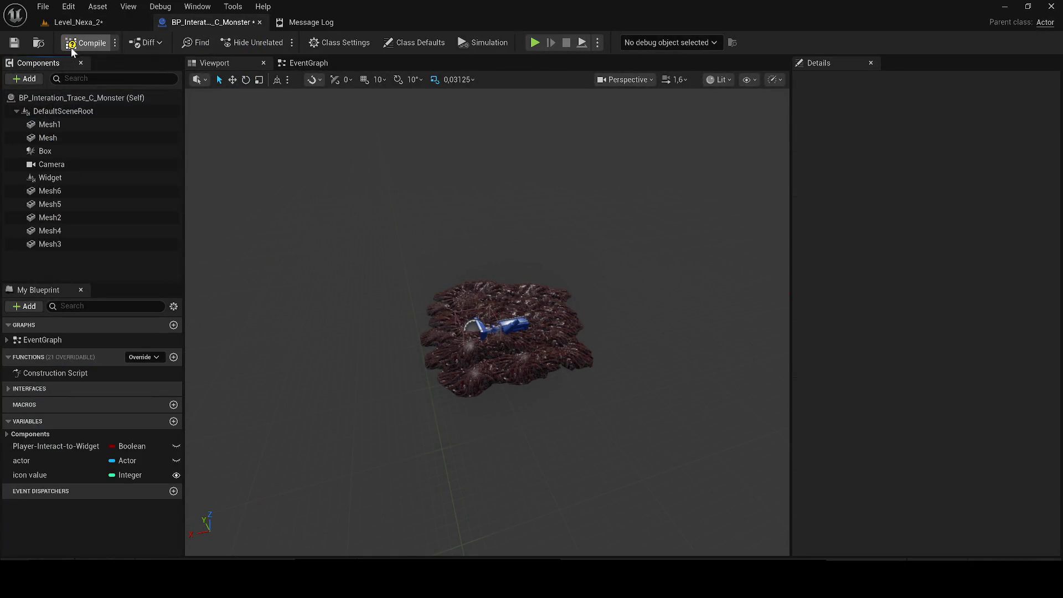
click(14, 43)
key(ctrl+space)
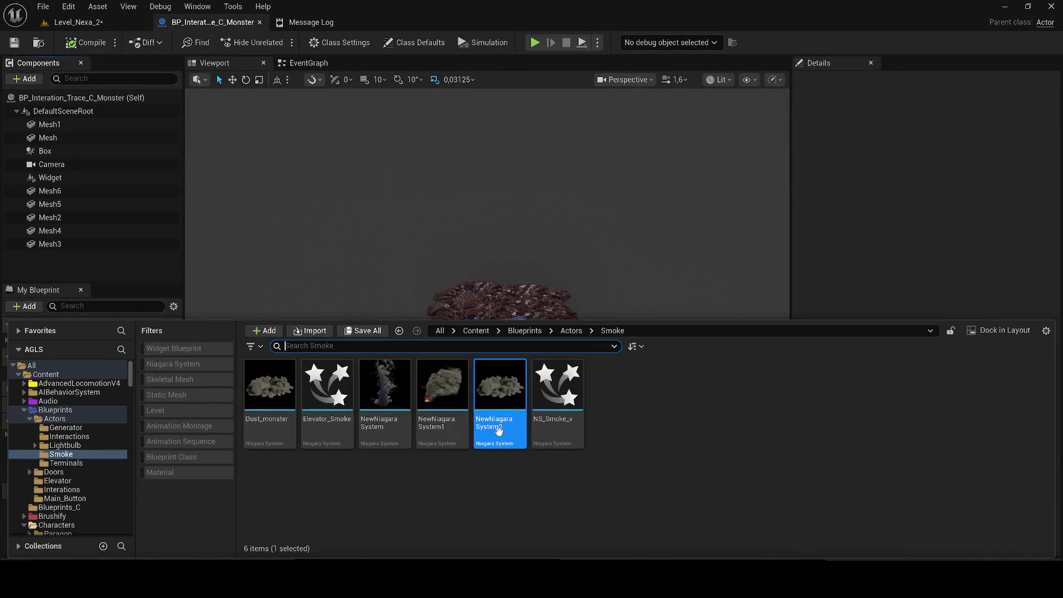
mouse_move(271, 421)
mouse_down()
mouse_move(268, 472)
mouse_move(356, 268)
mouse_move(406, 270)
mouse_move(376, 273)
mouse_up()
scroll(488, 321, up, 5)
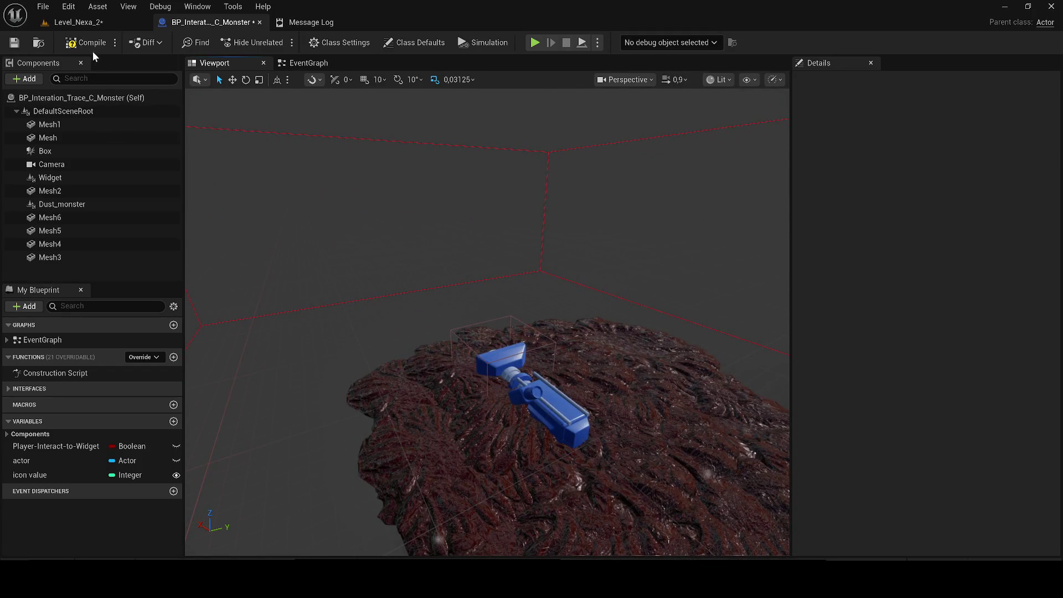
click(83, 22)
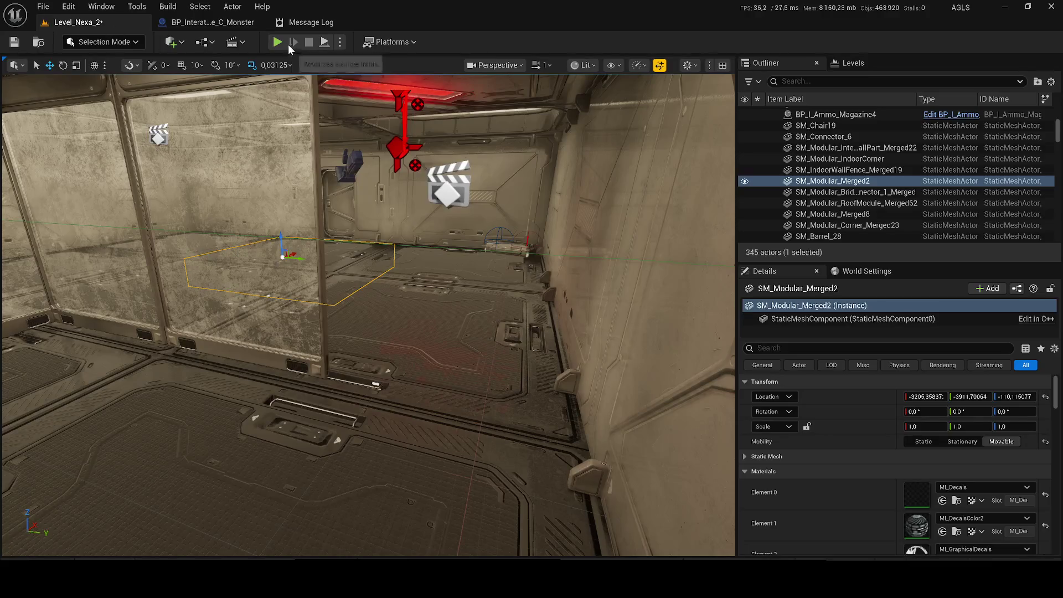
- Play-test Level_Nexa_2 with view mode changes, ending with 'Accessed None' Blueprint errors reported
click(278, 43)
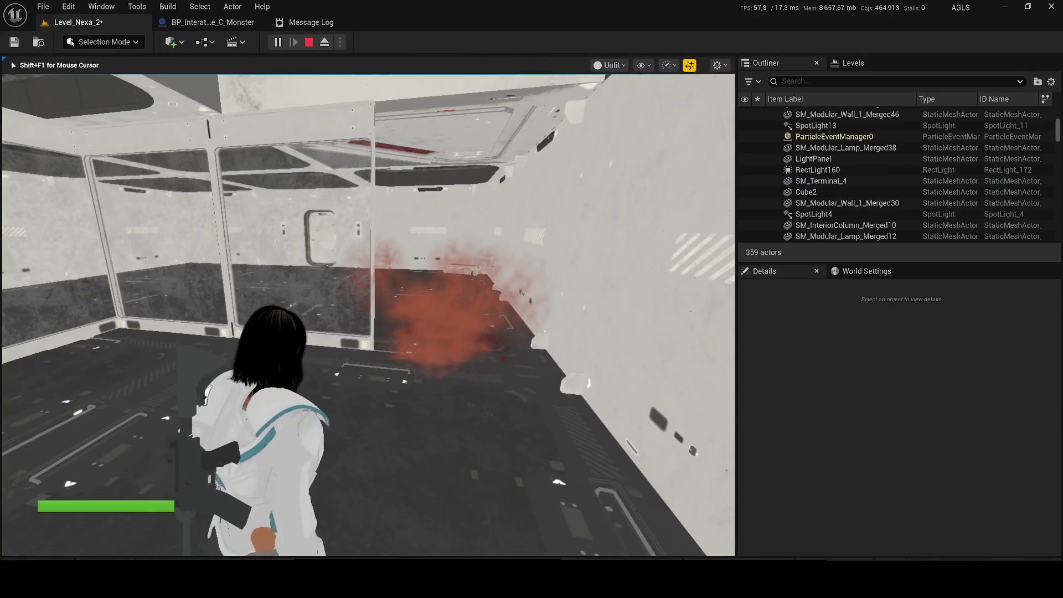
key(F1)
key(F3)
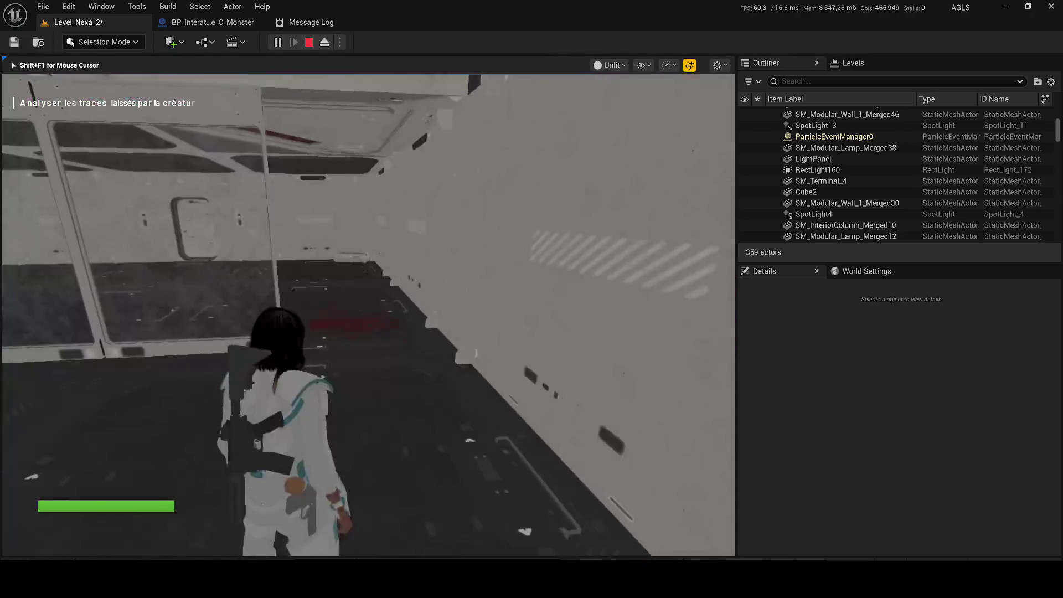
key(Escape)
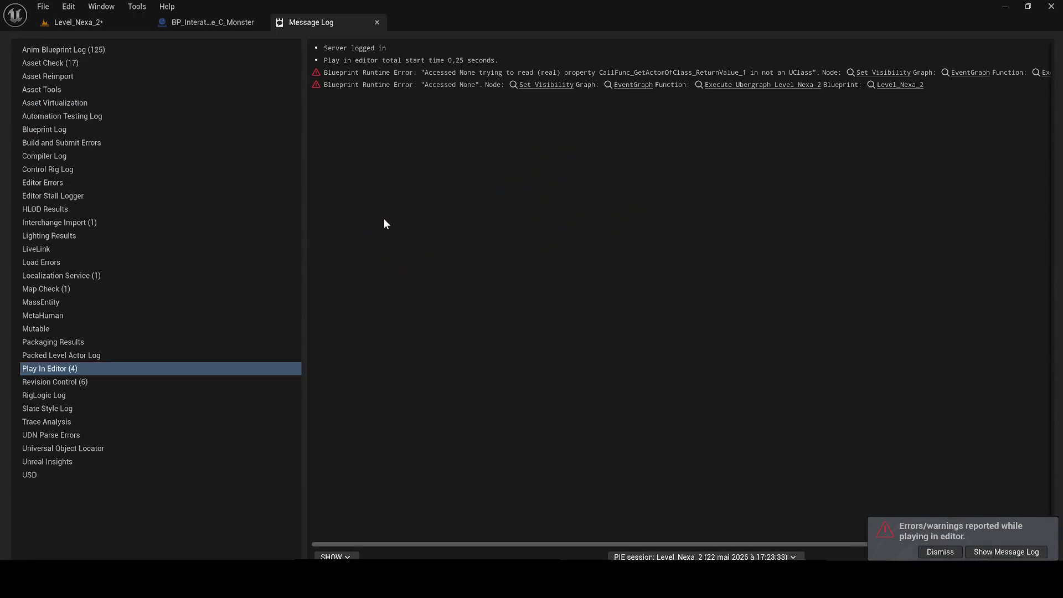
click(81, 25)
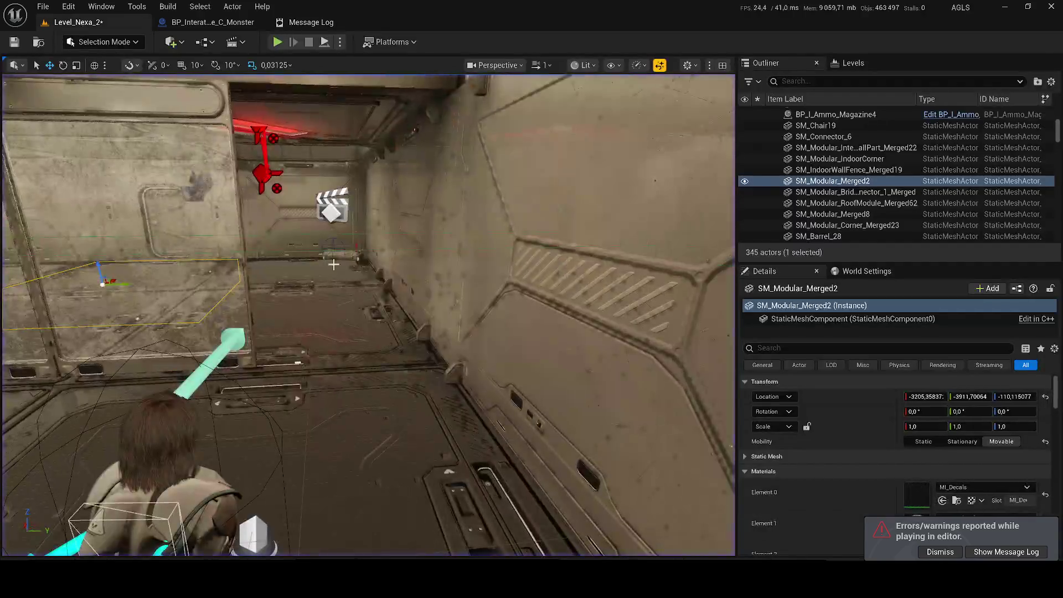
- Place the Dust_monster effect from the Content Drawer into the level
key(ctrl+space)
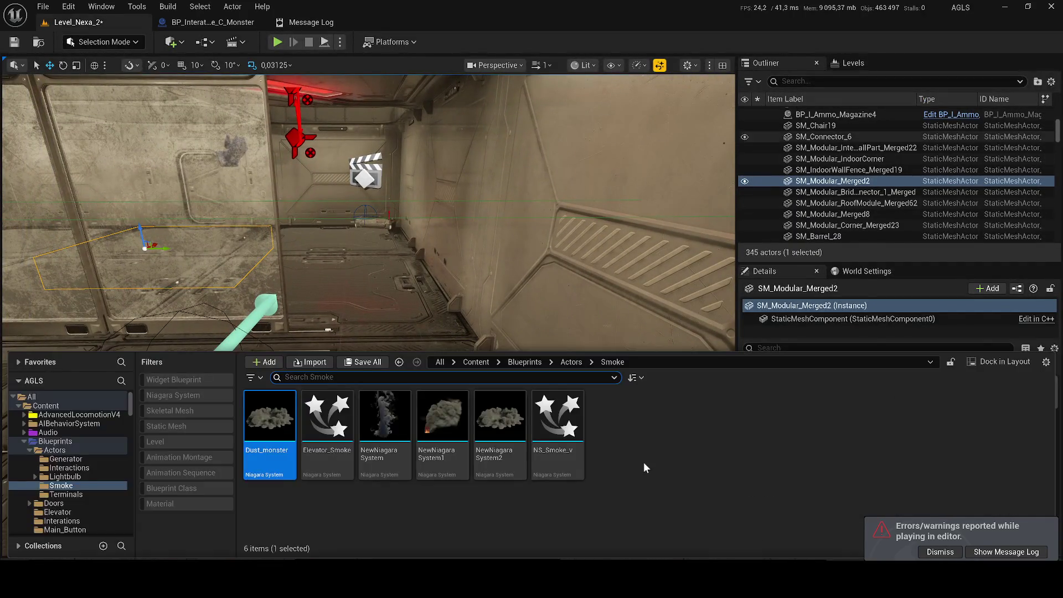
mouse_move(269, 421)
mouse_down()
mouse_move(380, 281)
mouse_move(360, 371)
mouse_up()
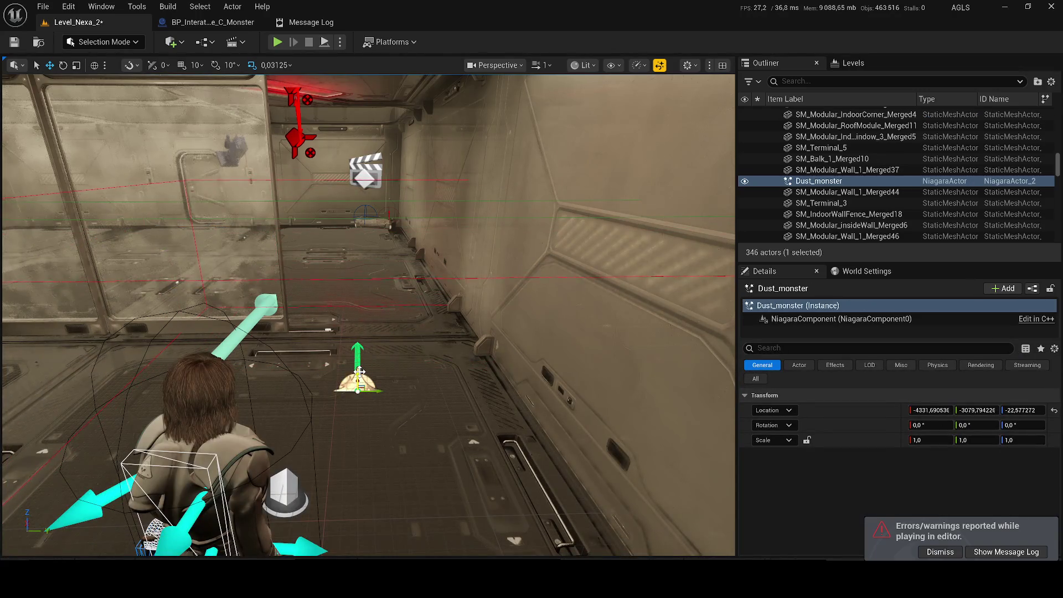
click(198, 22)
click(102, 19)
- Search the Content root assets and the level's actors for 'interac', refining toward monster
key(ctrl+space)
click(466, 363)
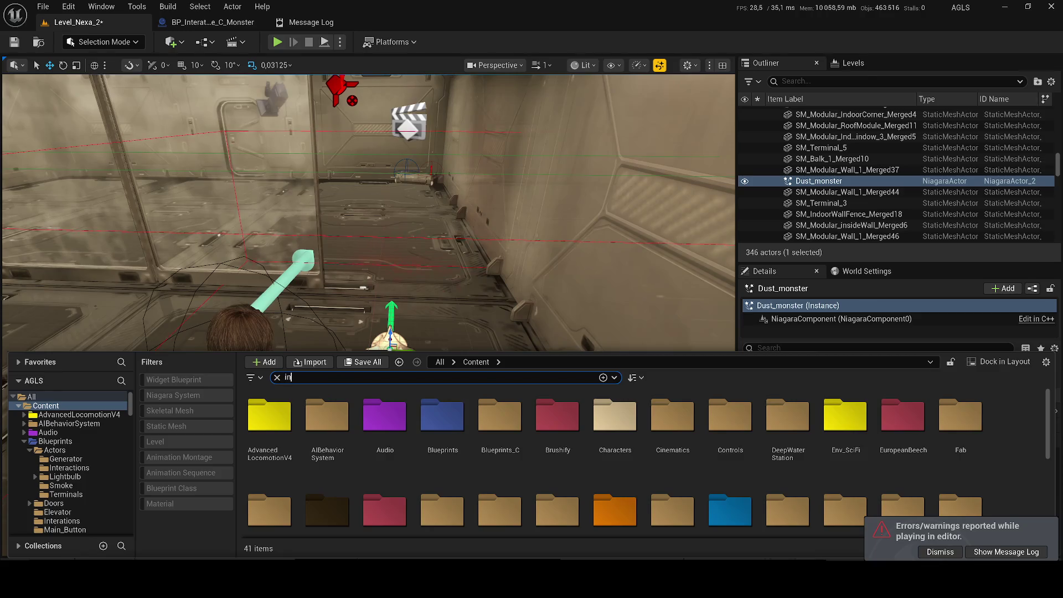
text(a)
click(827, 82)
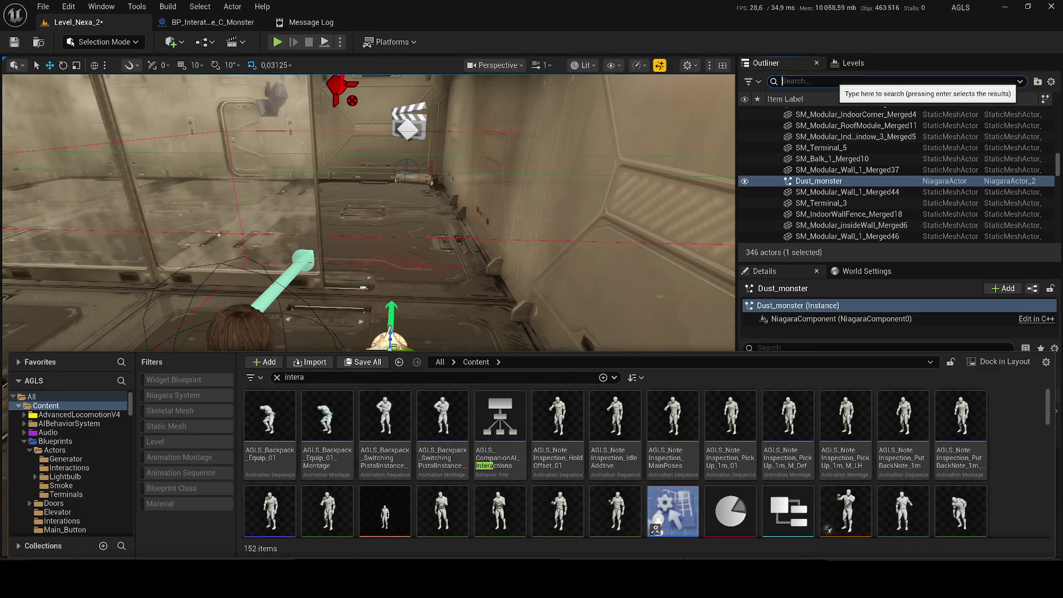
text(inter)
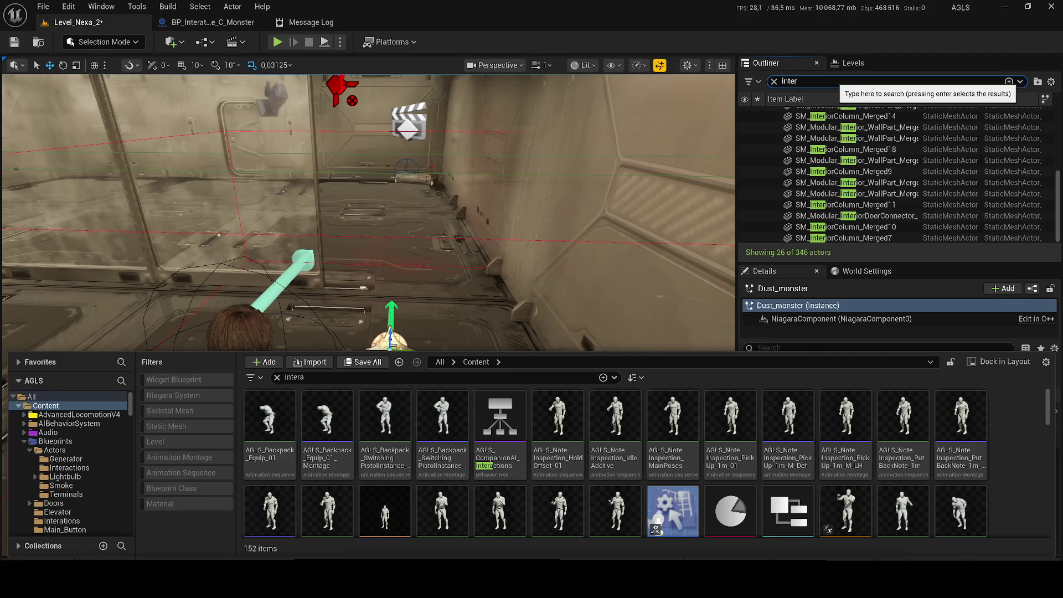
text(act)
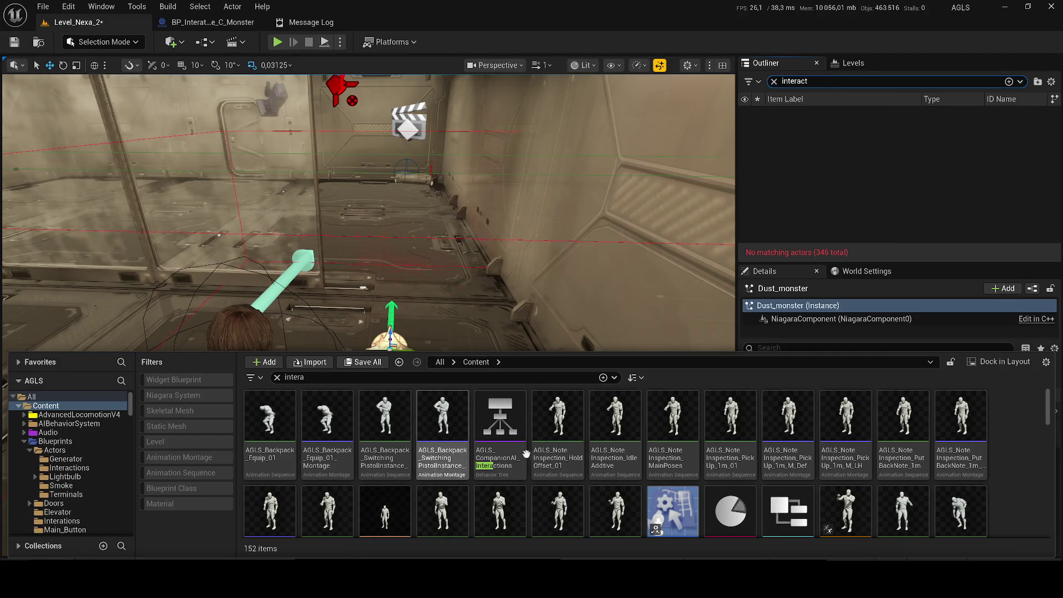
scroll(342, 388, down, 2)
click(339, 378)
text(c)
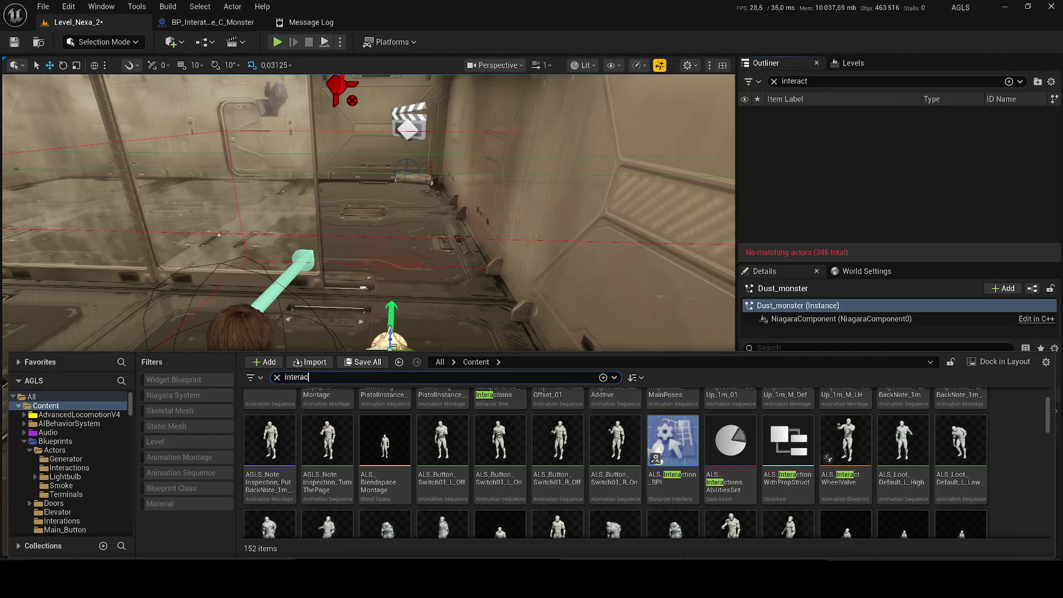
text(t c)
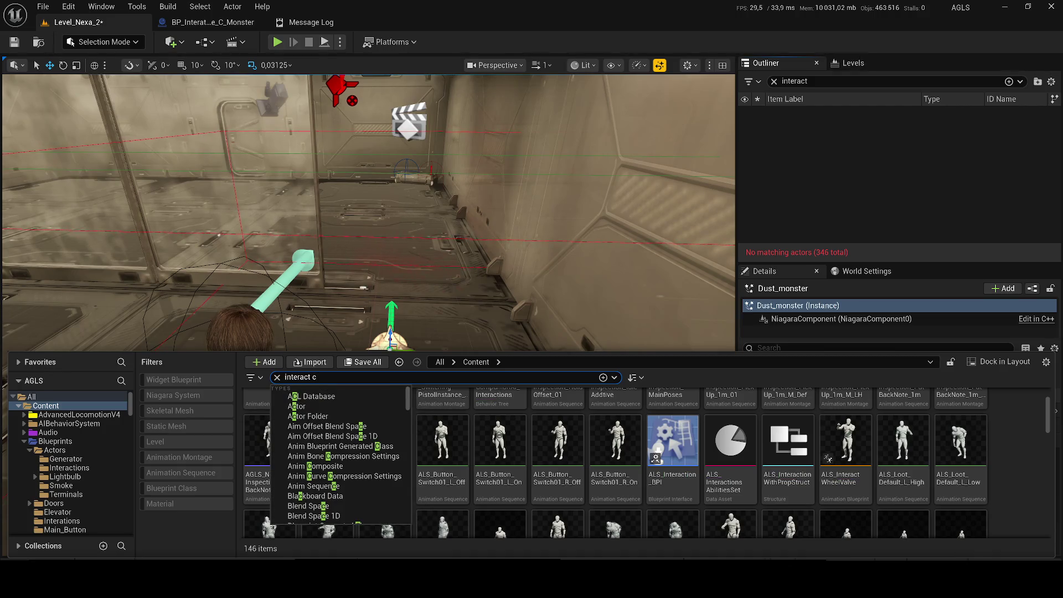
text( monster)
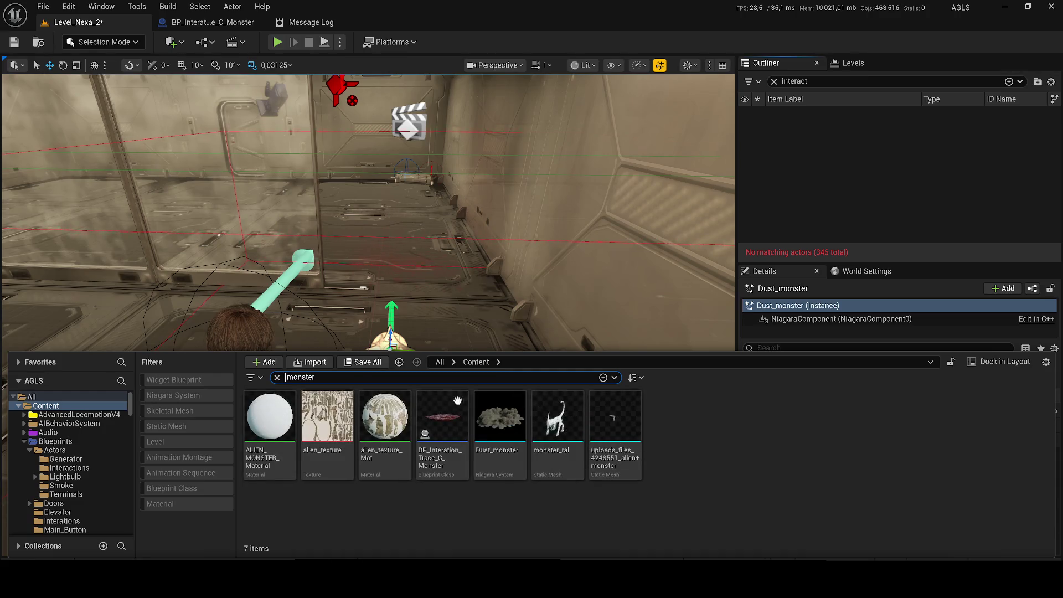
- Delete the Dust_monster actor from the level and save
click(457, 400)
drag(412, 324, 423, 312)
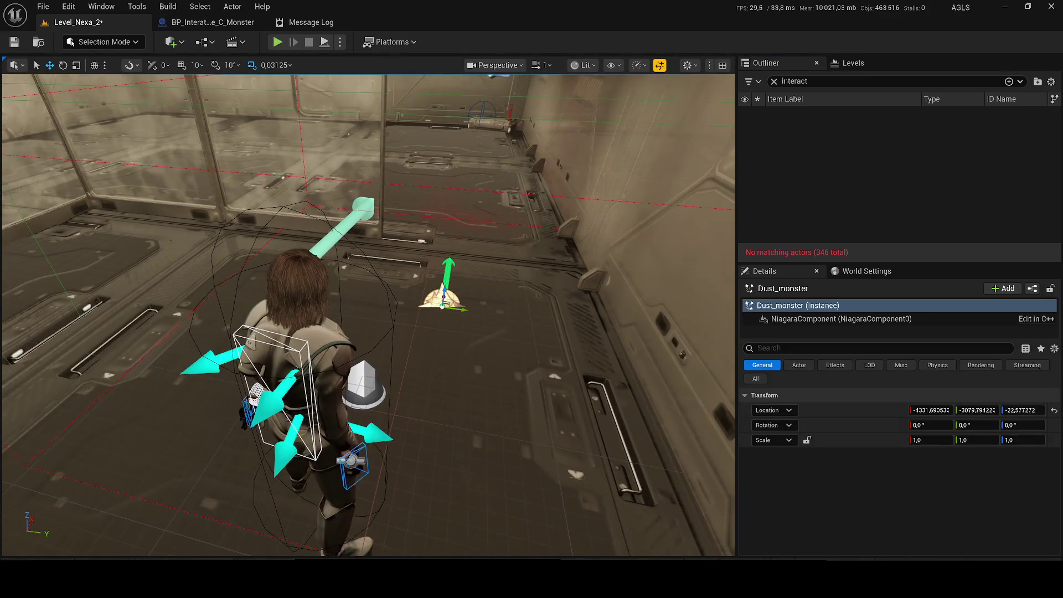
key(Delete)
key(ctrl+s)
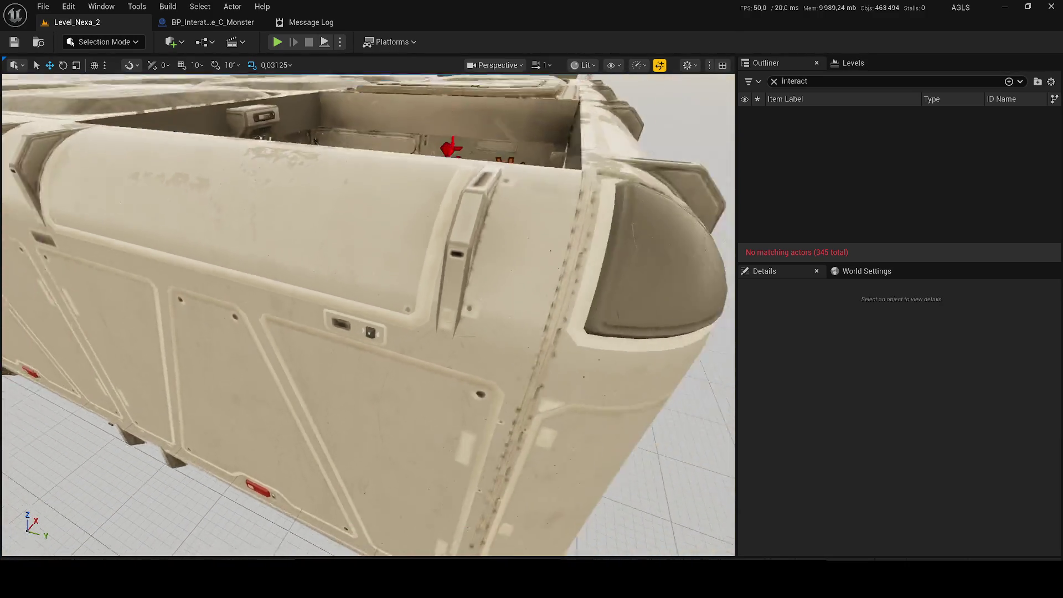
mouse_move(433, 301)
mouse_down()
mouse_move(420, 332)
mouse_move(631, 465)
mouse_move(498, 388)
mouse_move(433, 301)
mouse_move(415, 342)
mouse_up()
- Place the monster interaction Blueprint into the level from the Content Drawer
key(ctrl+space)
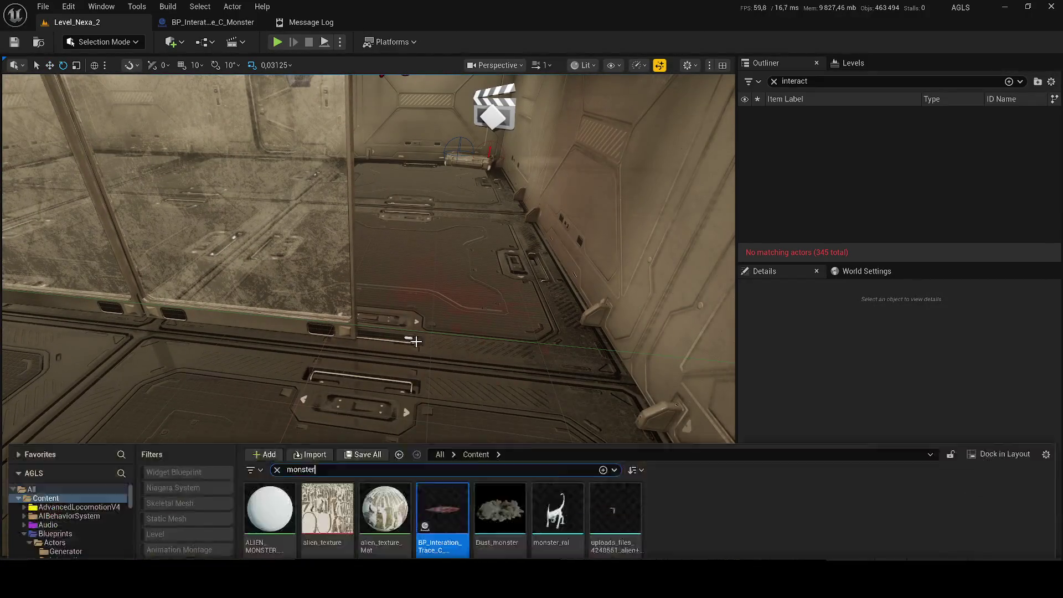
mouse_move(441, 413)
mouse_down()
mouse_move(473, 409)
mouse_move(475, 304)
mouse_move(446, 307)
mouse_up()
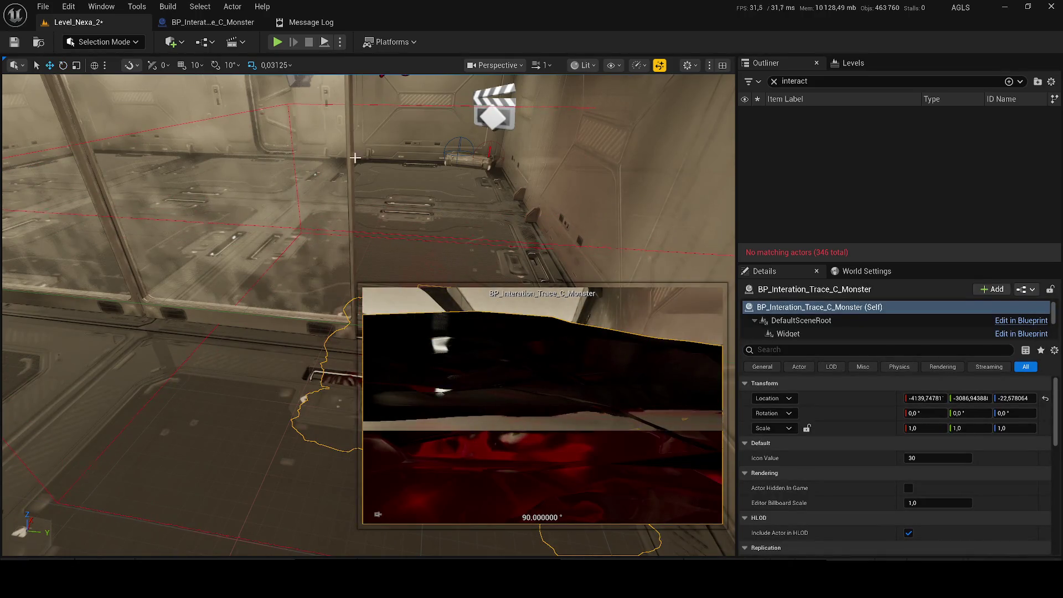
click(213, 22)
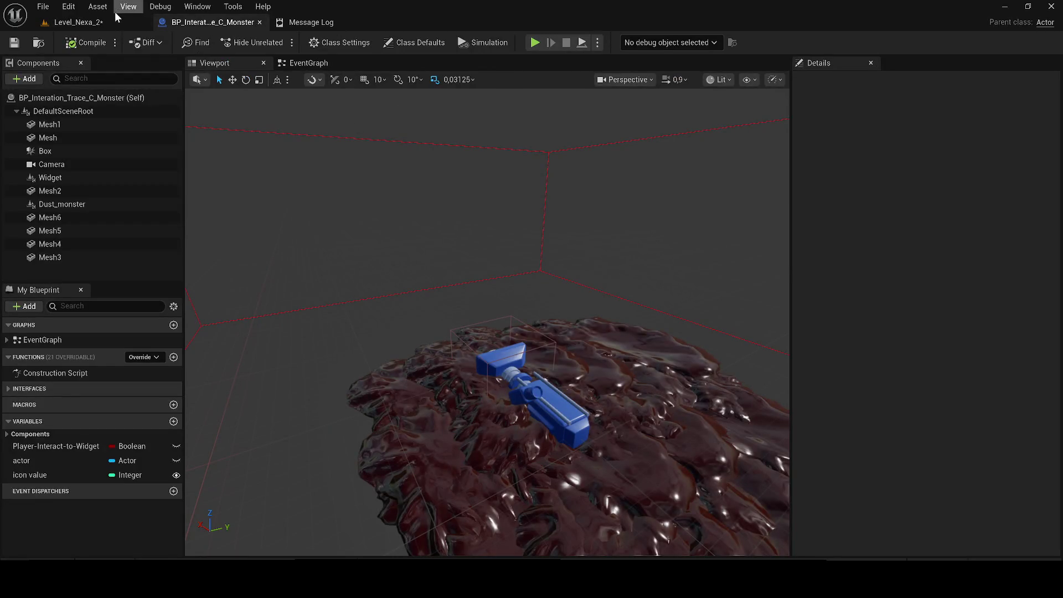
click(103, 20)
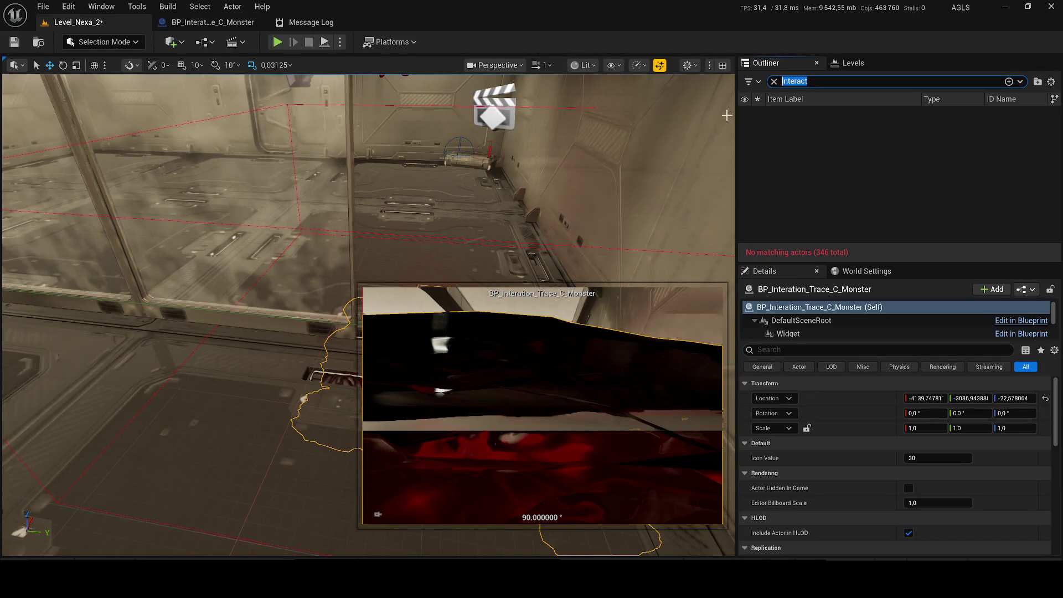
- Filter the actor list for 'intera', save the level and start a play test
text(inty)
key(BackSpace)
text(era)
text(f)
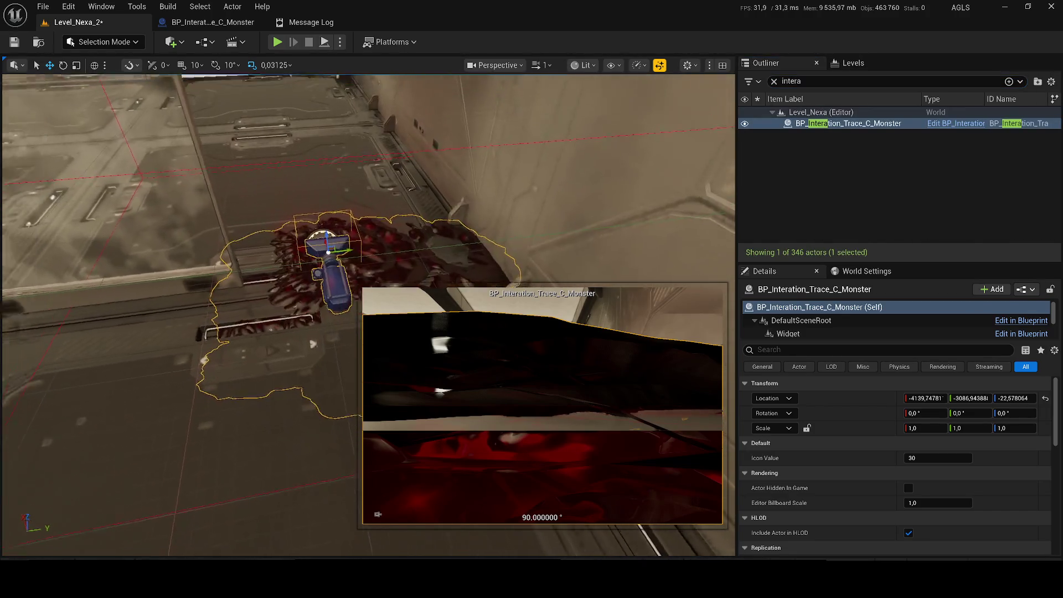
scroll(367, 314, up, 1)
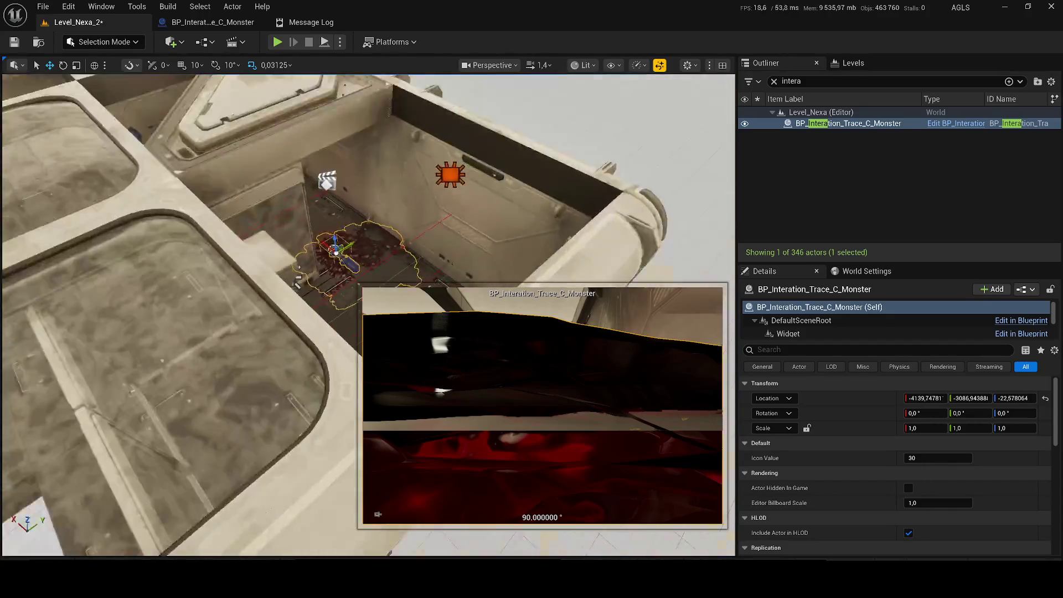
key(ctrl+s)
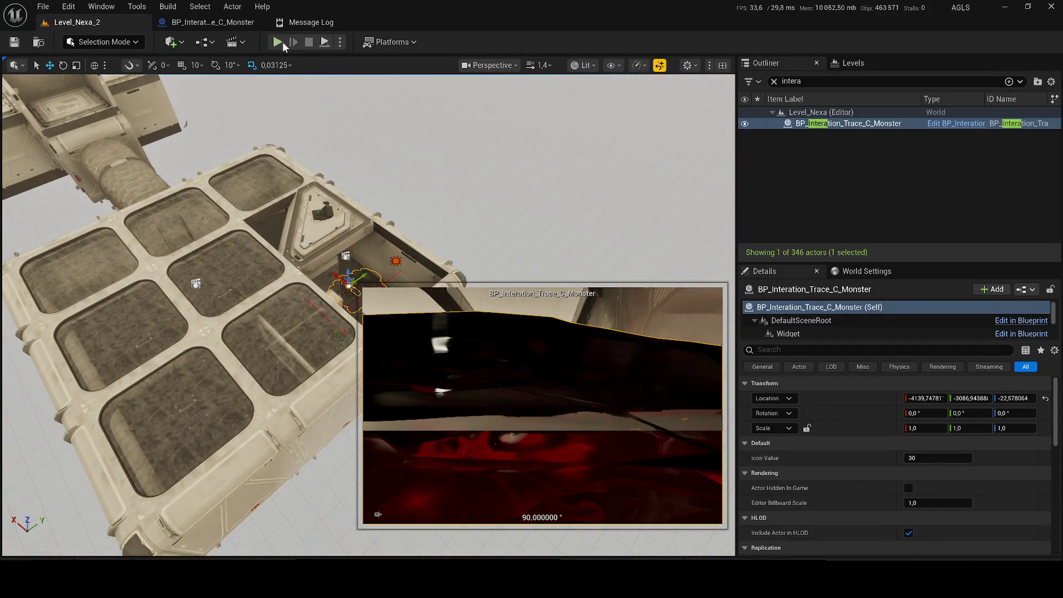
key(alt+p)
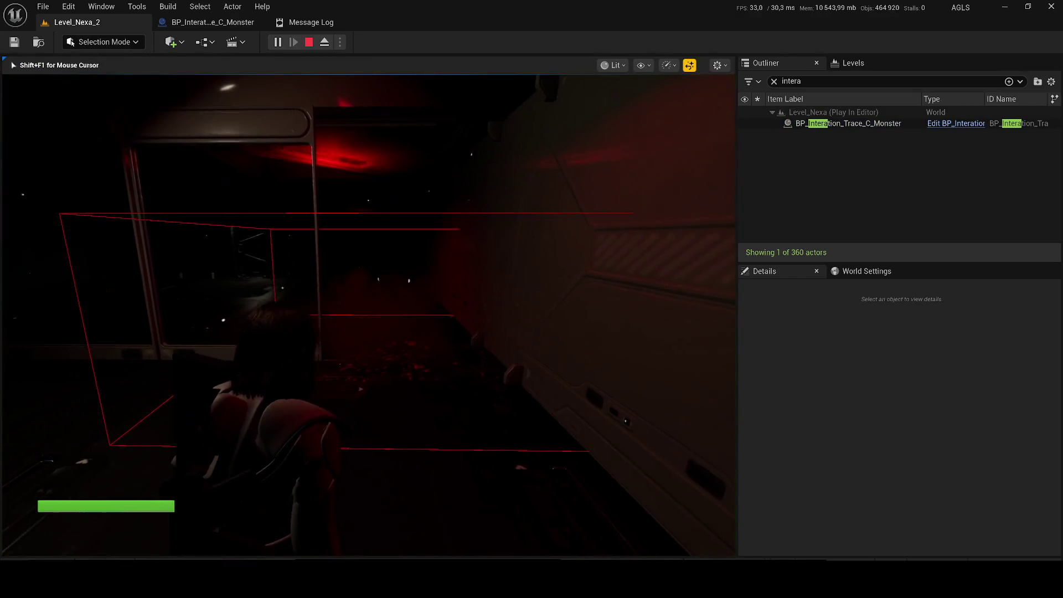
- Stop the play test, focus the monster actor, and compile BP_Interation_Trace_C_Monster
key(F1)
key(Escape)
double_click(847, 123)
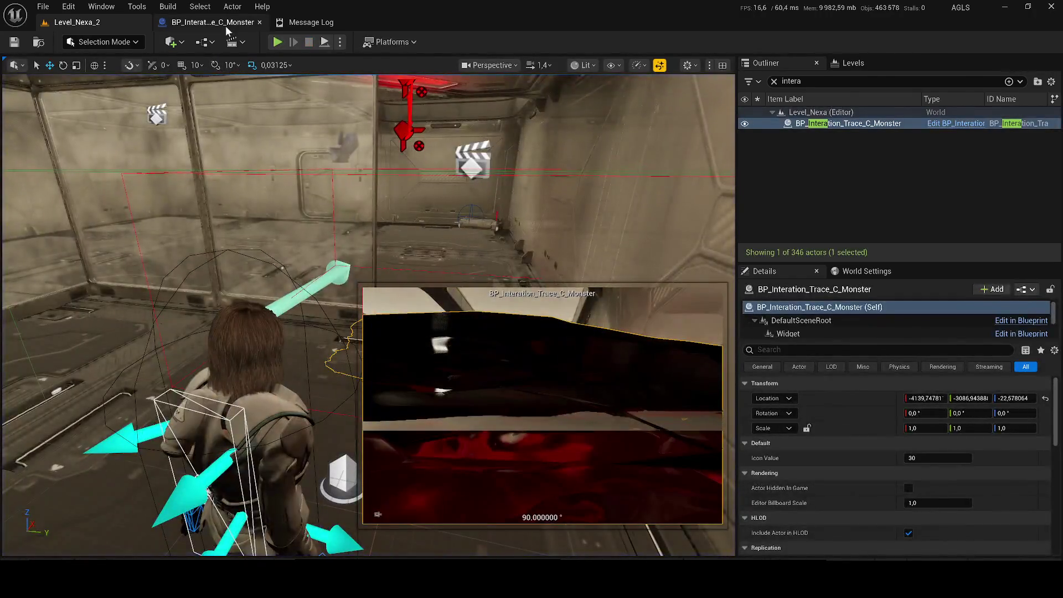
click(213, 22)
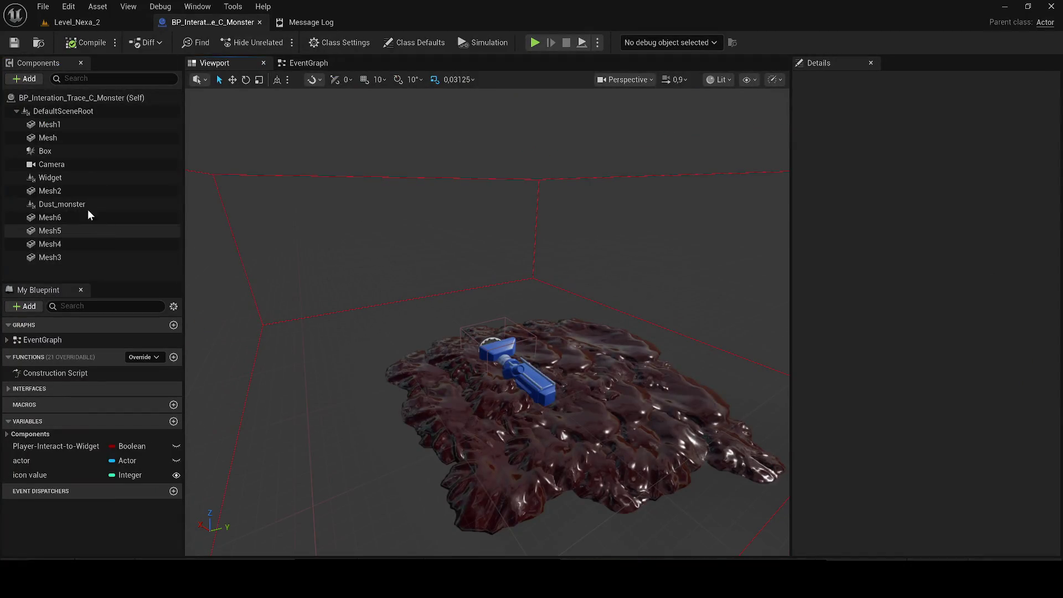
click(86, 42)
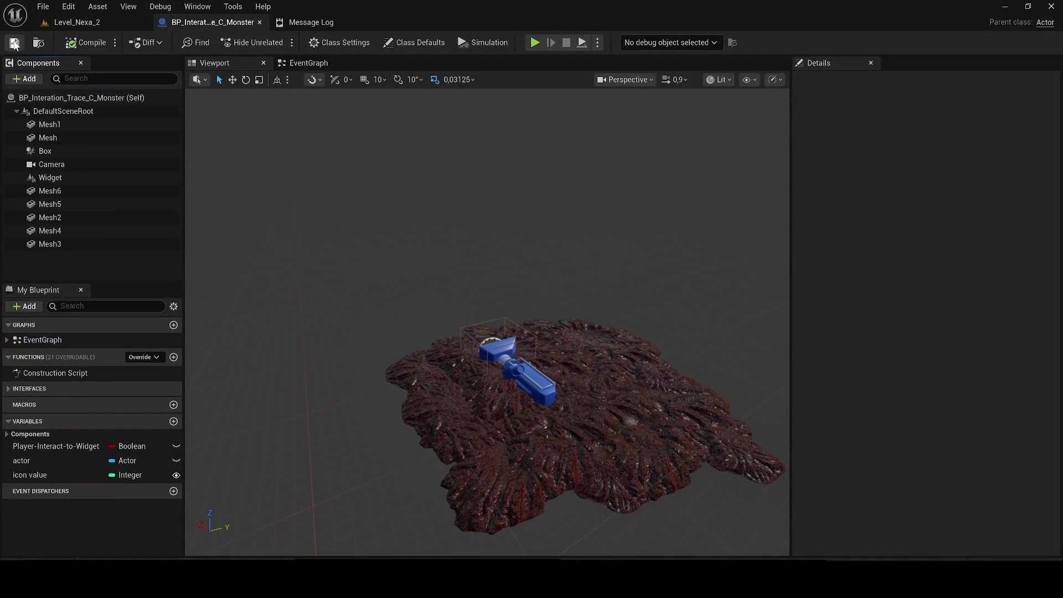
click(86, 25)
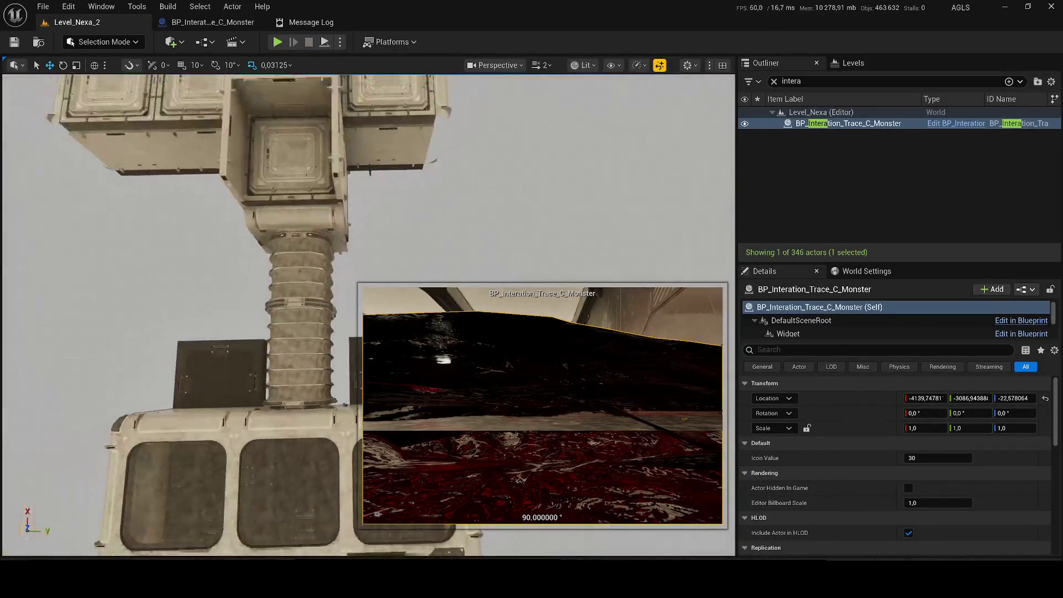
- Nudge the monster actor along Y and raise its Widget component higher above the pool
key(f)
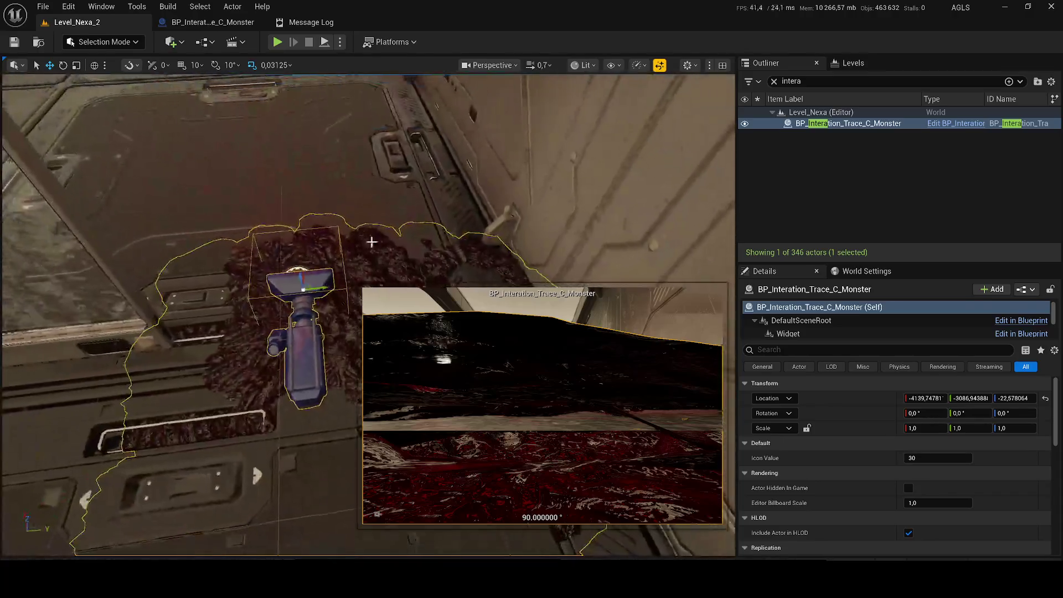
drag(318, 288, 298, 288)
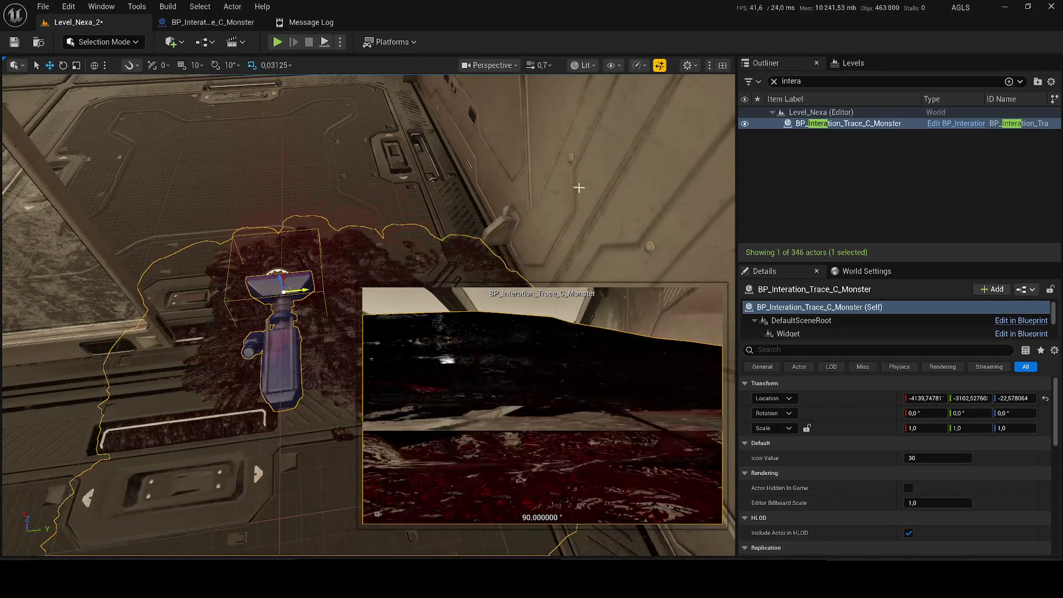
click(774, 82)
click(830, 333)
key(f)
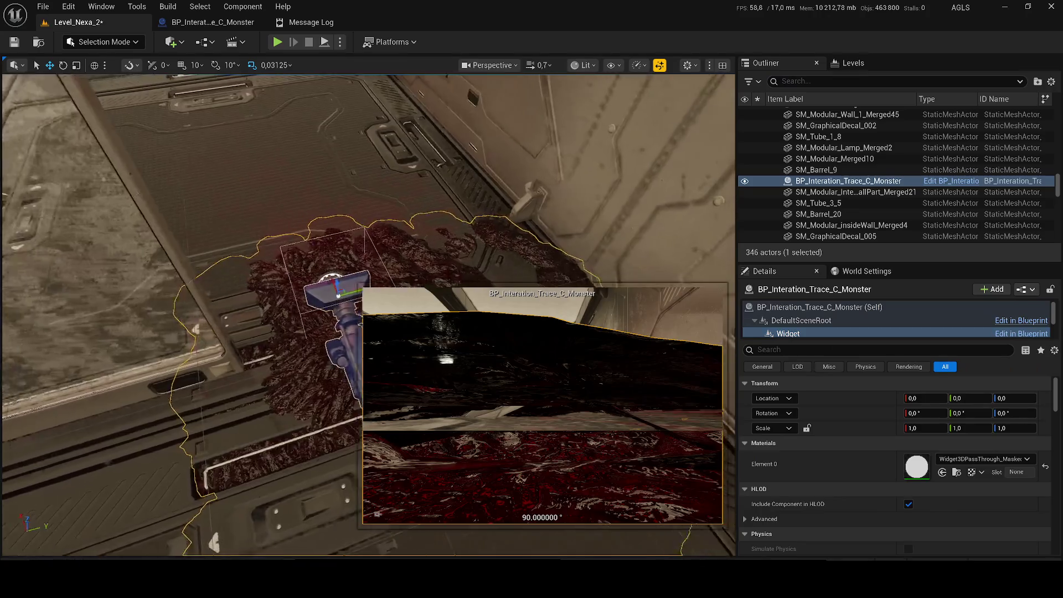
scroll(368, 316, up, 5)
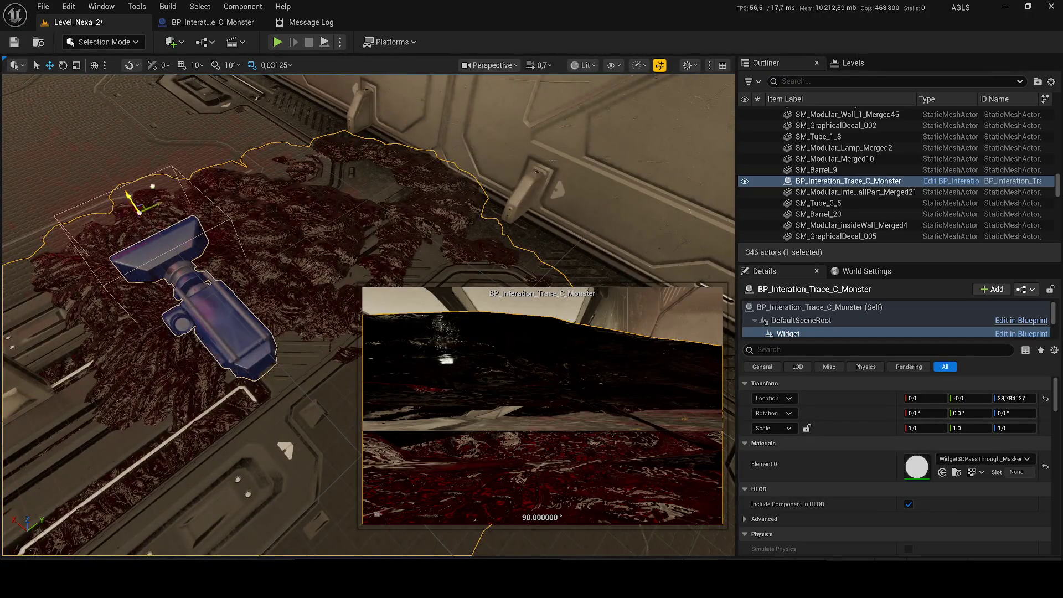
drag(152, 186, 193, 339)
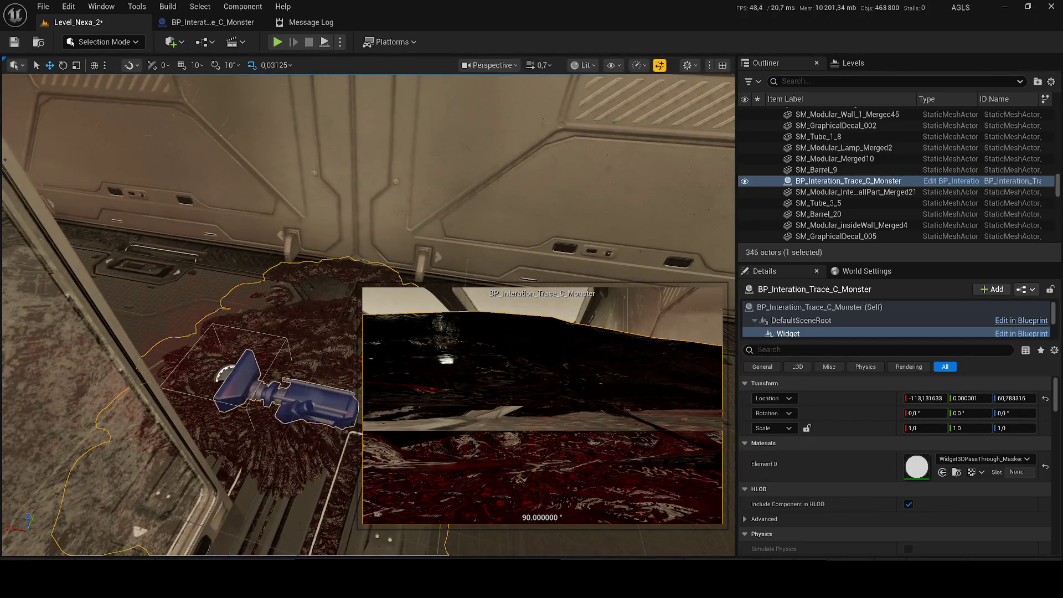
drag(222, 249, 242, 288)
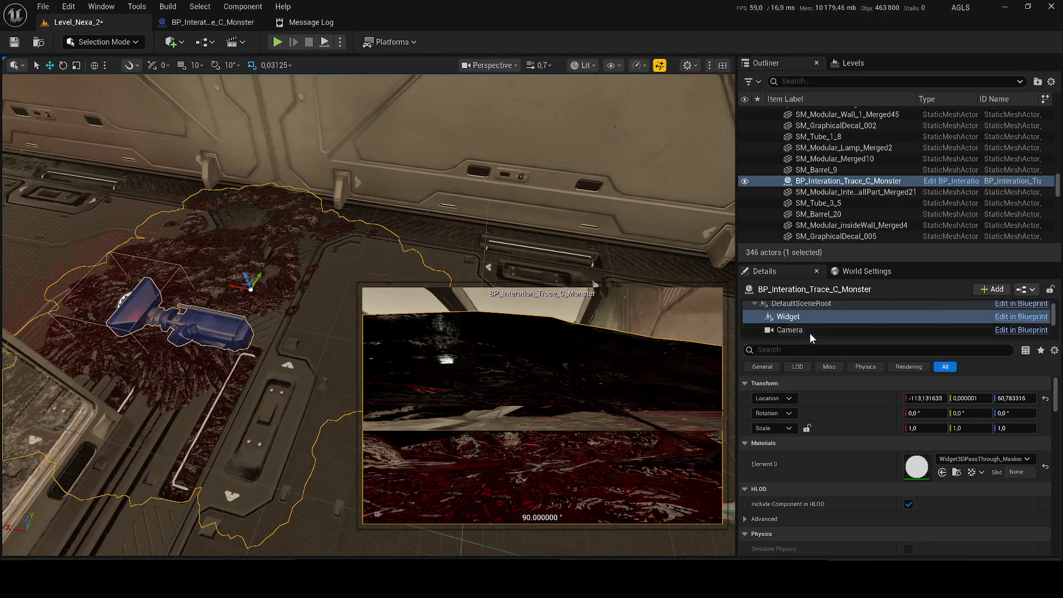
scroll(809, 326, down, 1)
- Move the Camera component to -117.26, 114.78, 51.96, pitched -31.33° and yawed -37.17°
click(797, 313)
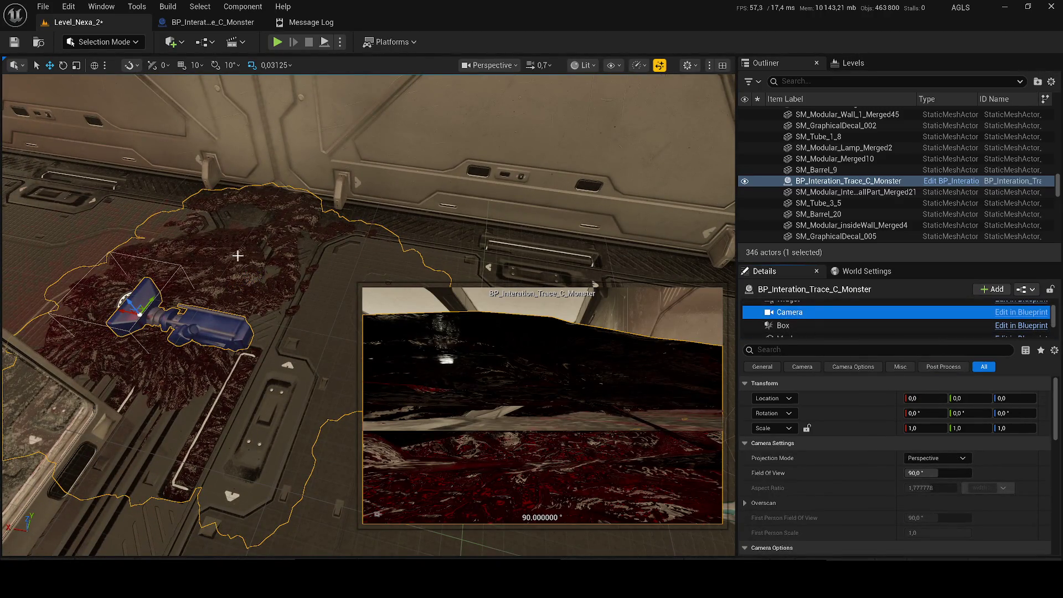
mouse_move(128, 299)
mouse_down()
mouse_move(120, 270)
mouse_move(310, 293)
mouse_move(258, 293)
mouse_move(264, 279)
mouse_move(237, 316)
mouse_move(239, 331)
mouse_up()
key(e)
mouse_move(260, 282)
mouse_down()
mouse_move(177, 307)
mouse_move(293, 274)
mouse_move(282, 258)
mouse_move(273, 259)
mouse_move(278, 272)
mouse_move(256, 254)
mouse_move(211, 272)
mouse_up()
key(e)
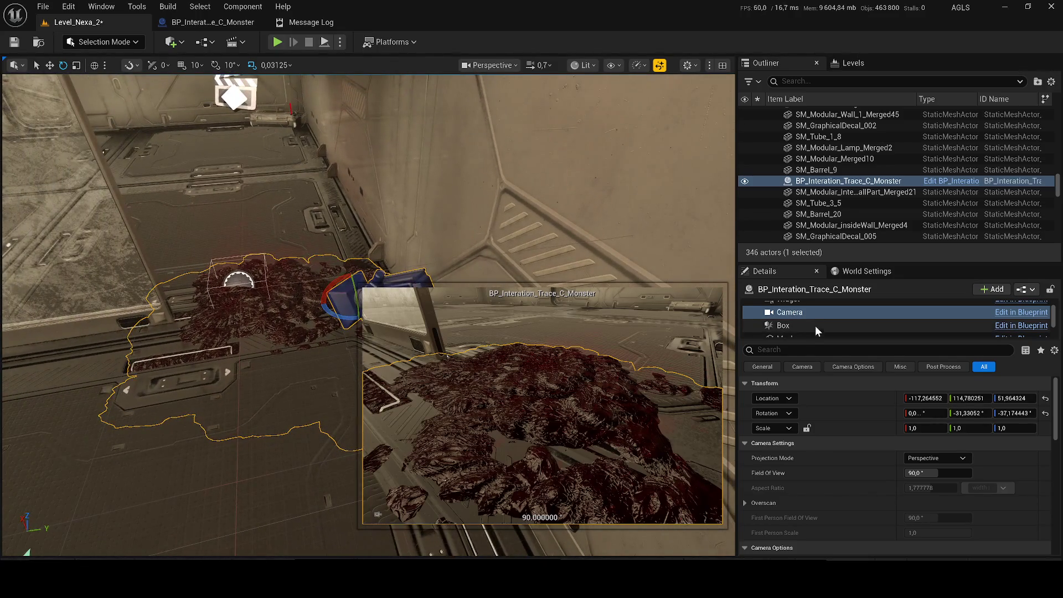
- Stretch the monster actor's interaction Box wider along X
click(814, 325)
mouse_move(706, 320)
mouse_down()
mouse_move(146, 334)
mouse_move(133, 333)
mouse_move(140, 308)
mouse_move(155, 330)
mouse_up()
scroll(793, 324, up, 2)
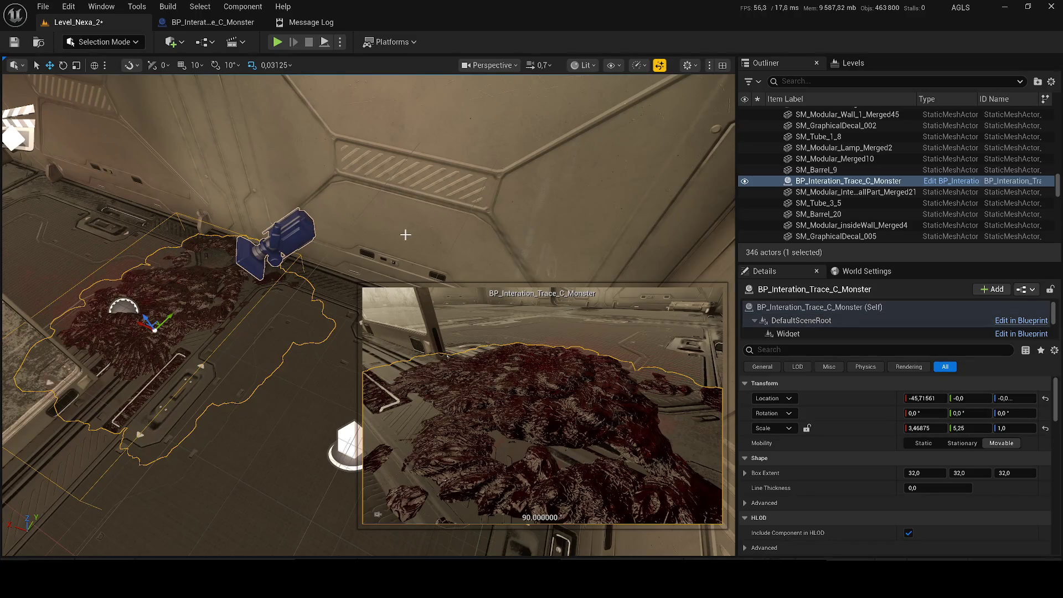
key(f)
drag(256, 243, 259, 237)
key(w)
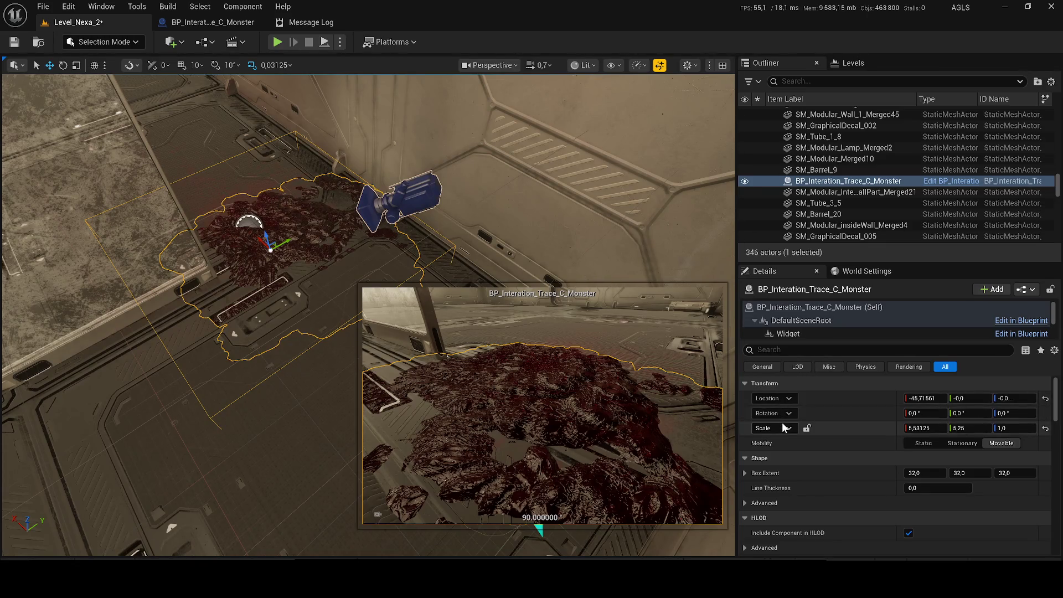
- Raise the Widget component slightly, save the level and start a play test
click(791, 333)
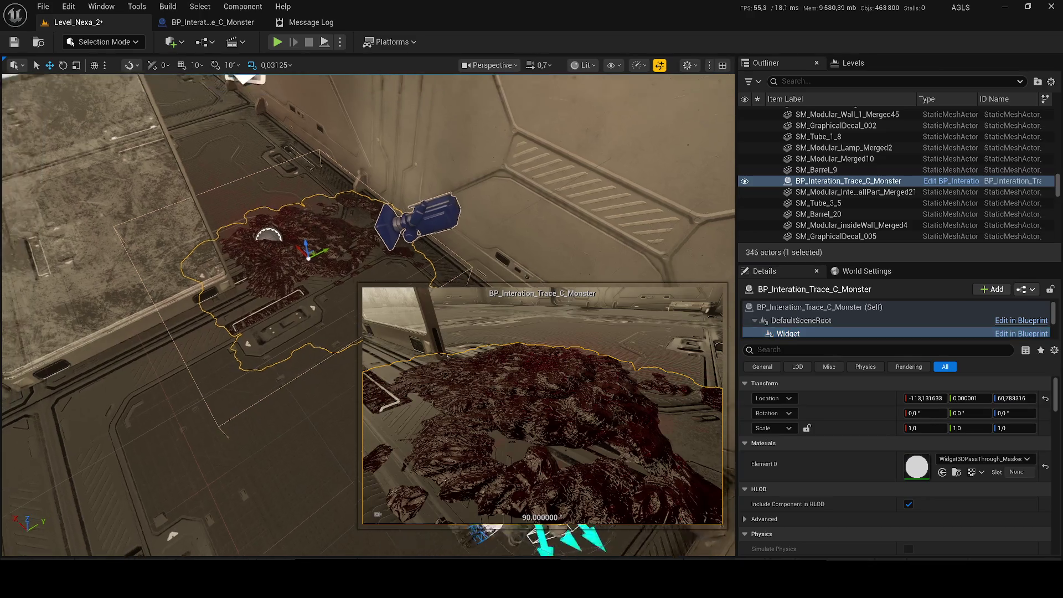
drag(415, 260, 254, 256)
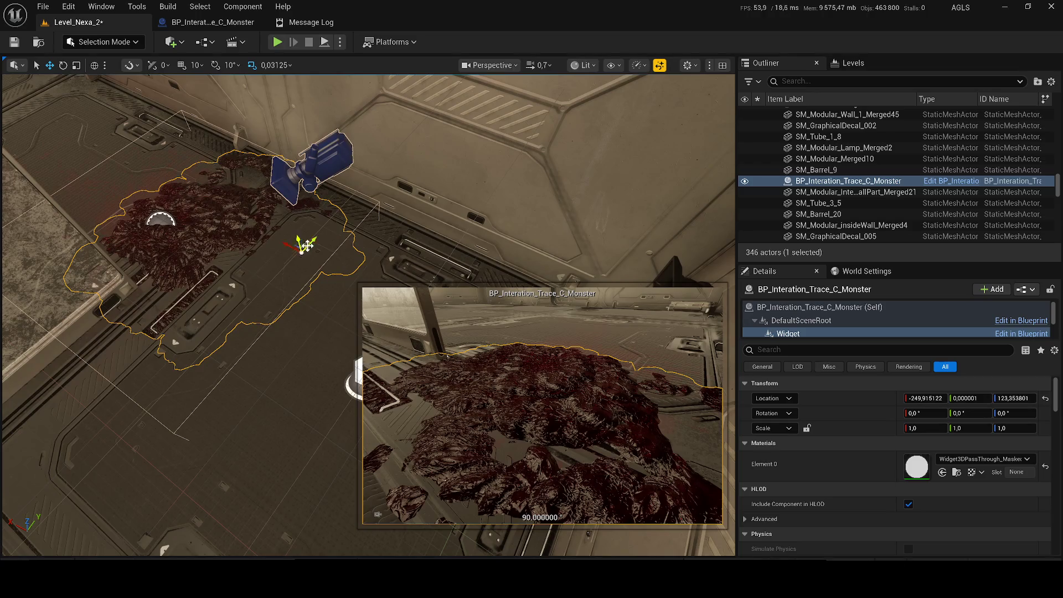
drag(191, 214, 255, 200)
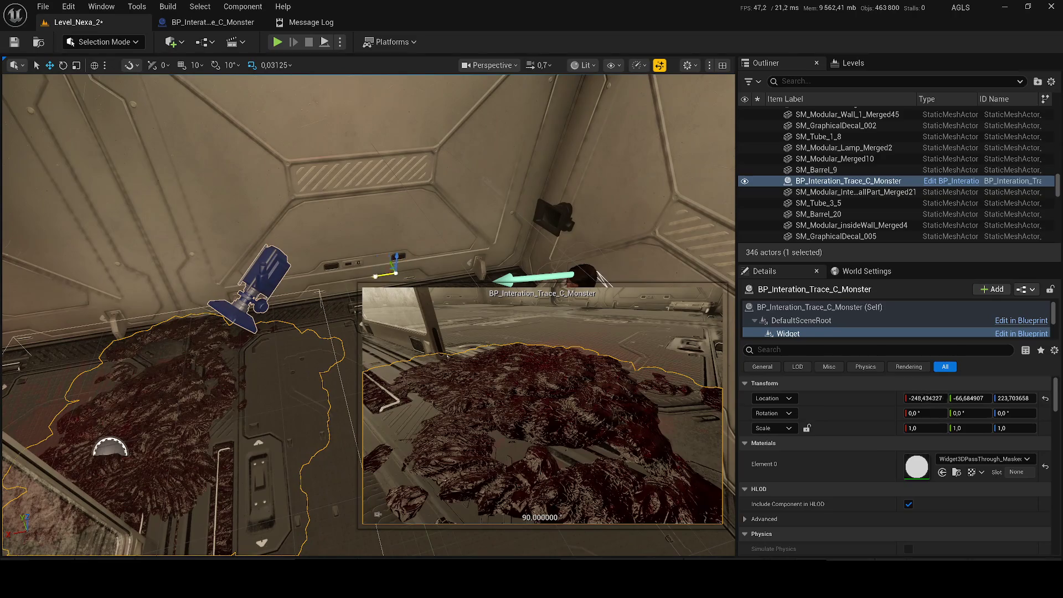
drag(211, 260, 210, 247)
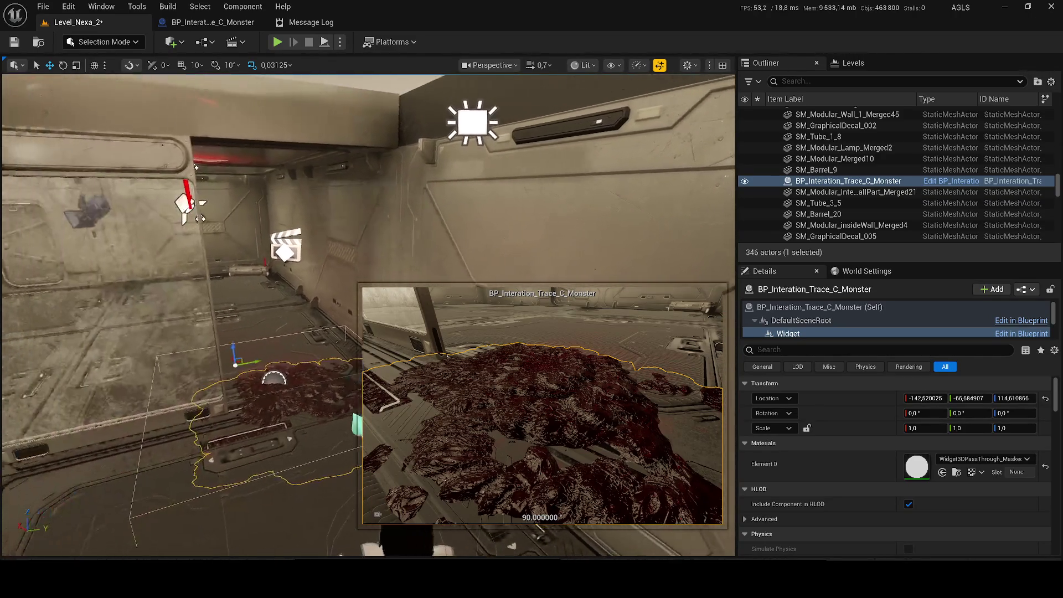
key(ctrl+s)
click(276, 44)
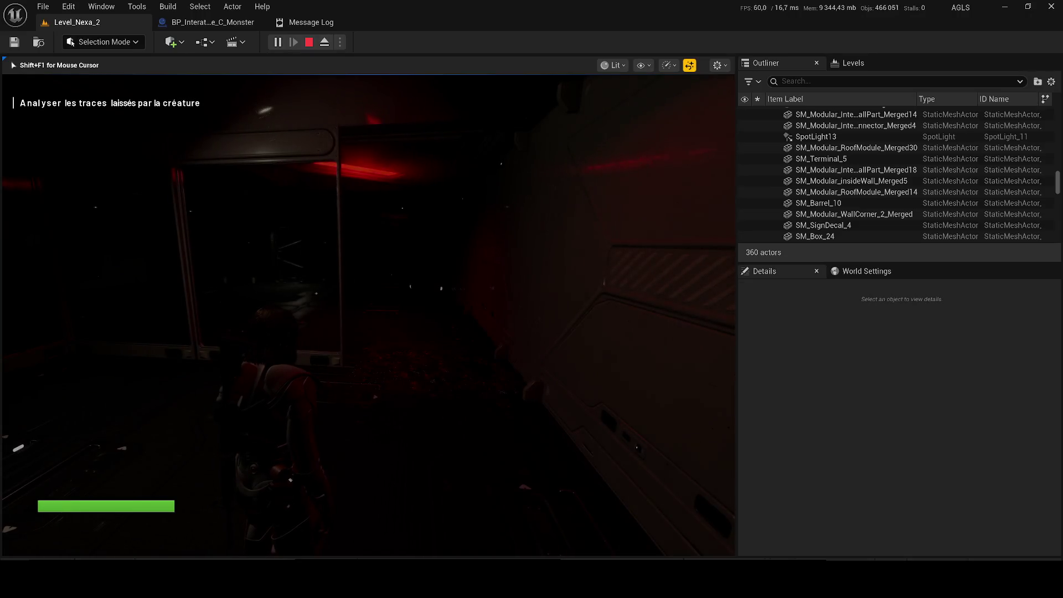
- Walk to the creature's traces and analyse them, getting 'Analyse terminée : substance organique inconnue'
key(w)
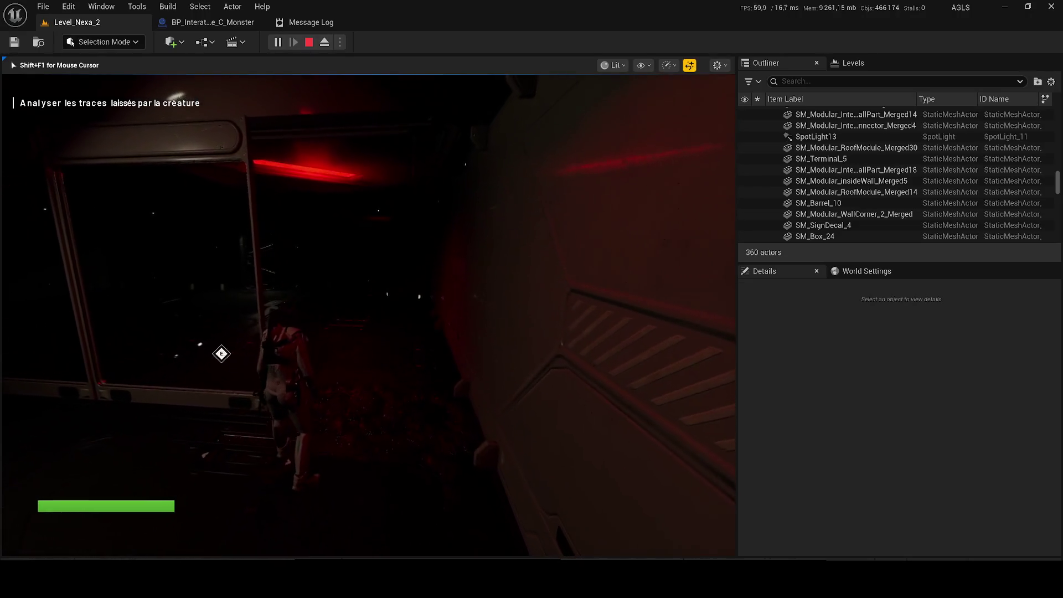
key(w)
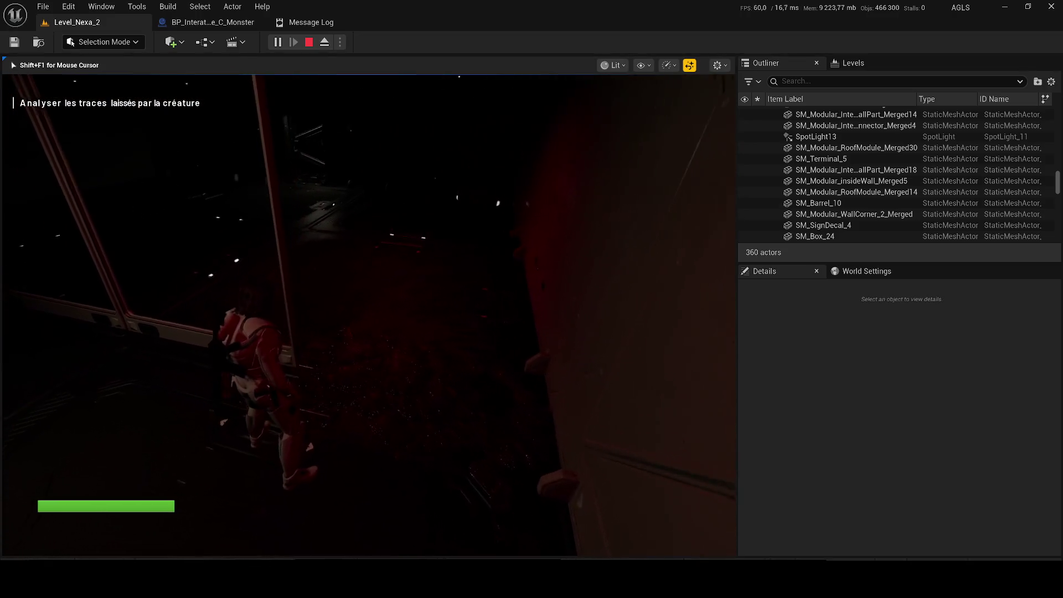
key(f)
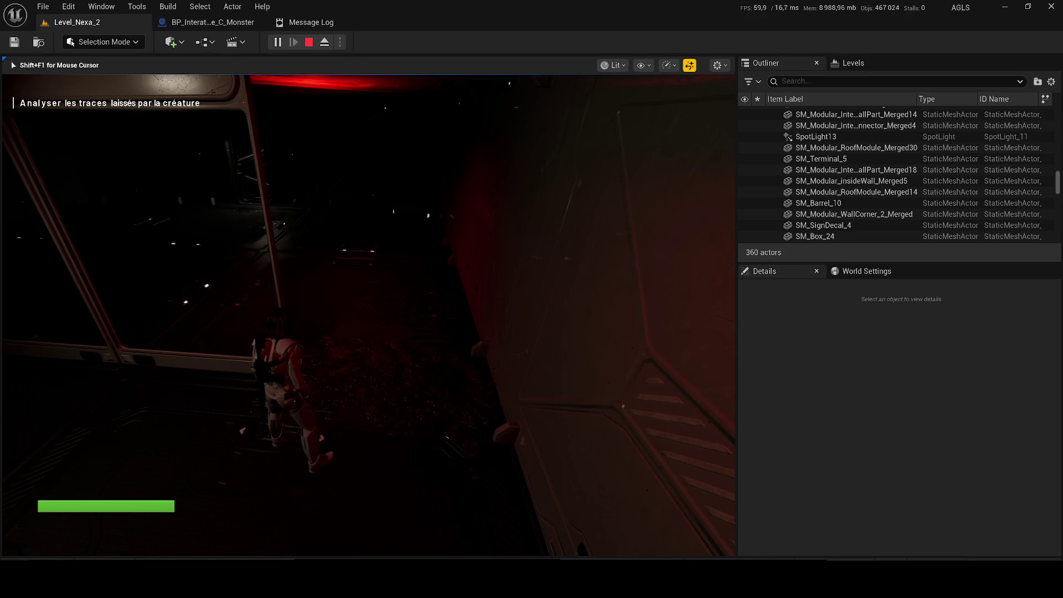
key(Escape)
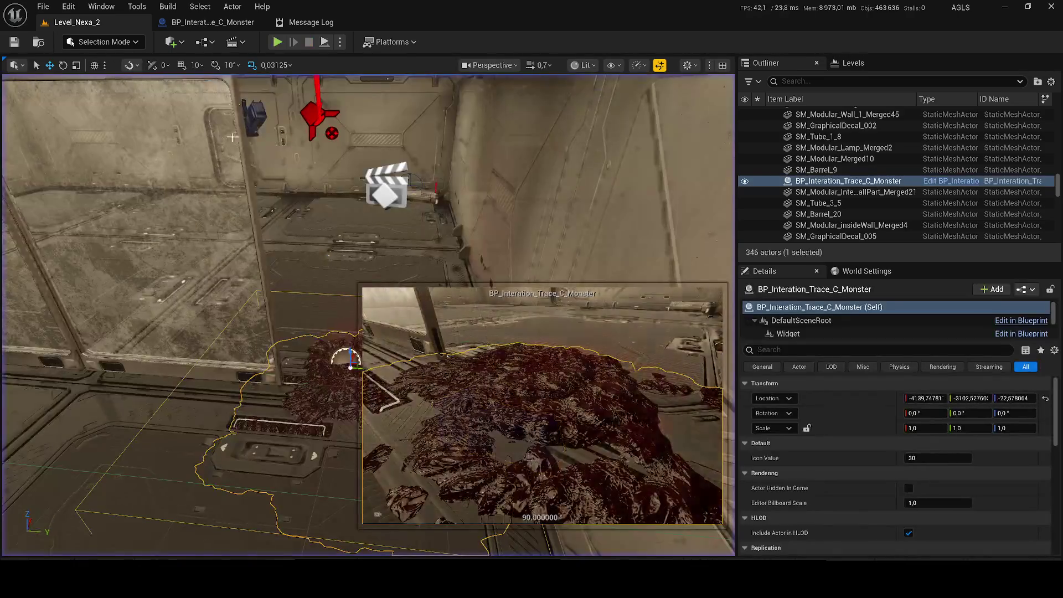
- In the monster blueprint's event graph, set the first Set View Target with Blend node's Blend Exp to 5,0
click(211, 21)
click(320, 61)
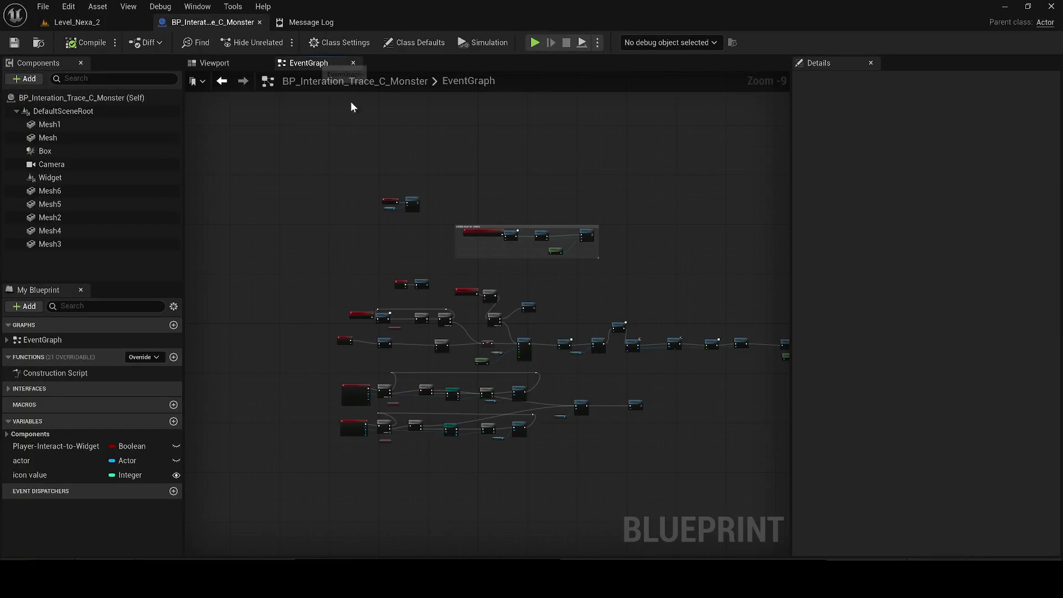
scroll(467, 366, up, 4)
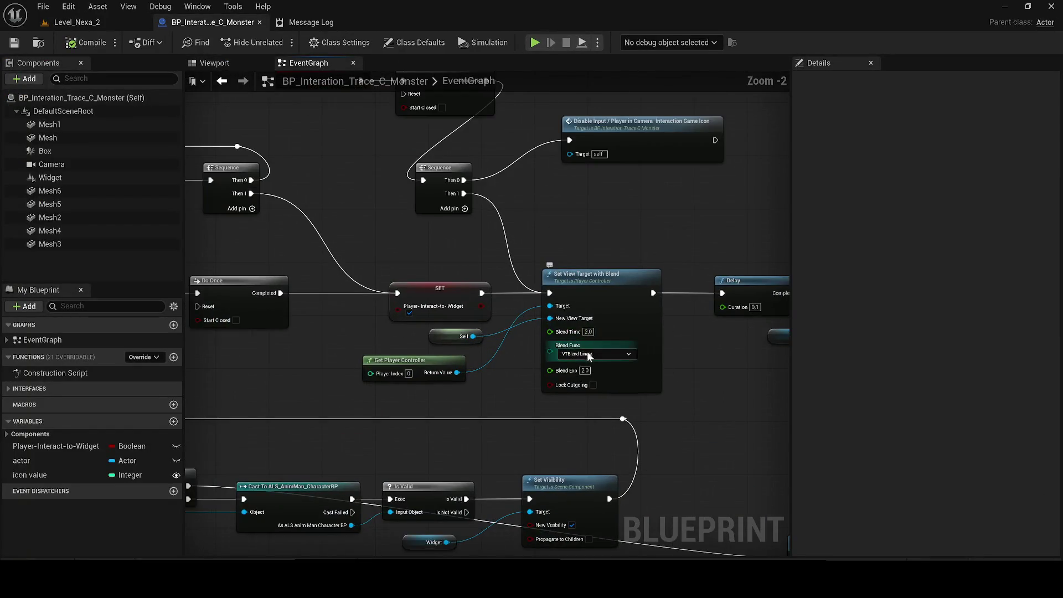
scroll(590, 350, up, 2)
click(584, 377)
text(5)
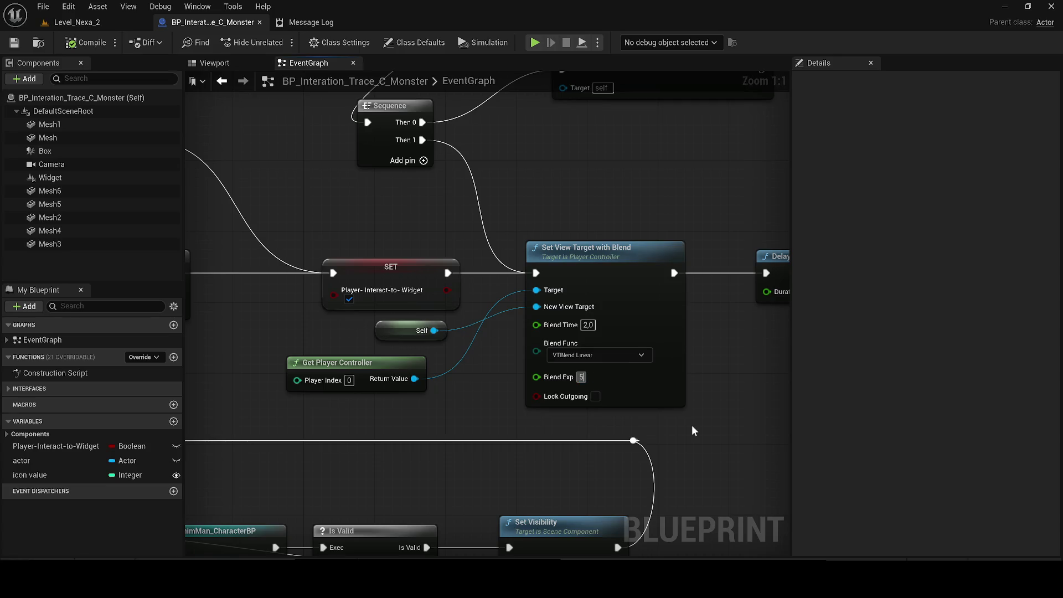
key(Return)
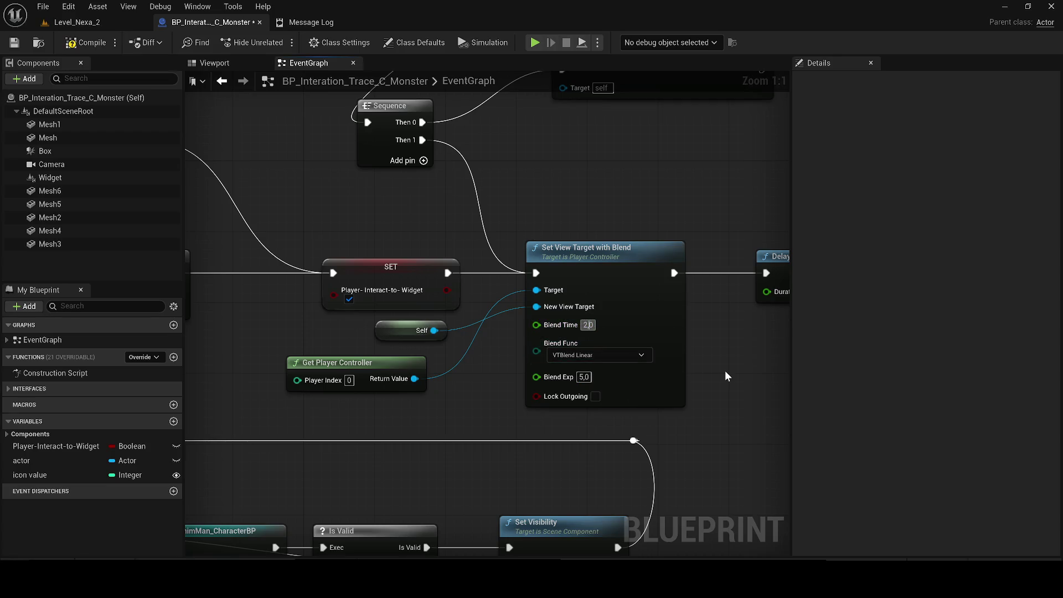
text(5)
key(Return)
- Give the second blend node Blend Time 4,0 and Blend Exp 5,0, then save the blueprint
scroll(725, 370, down, 3)
scroll(340, 352, down, 3)
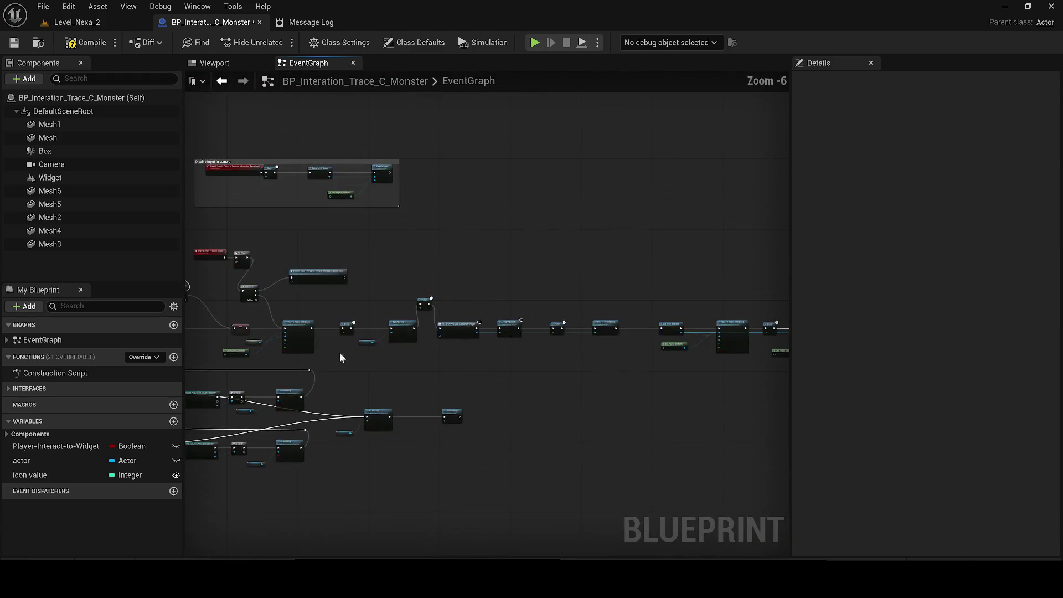
scroll(343, 359, up, 4)
click(391, 308)
text(2)
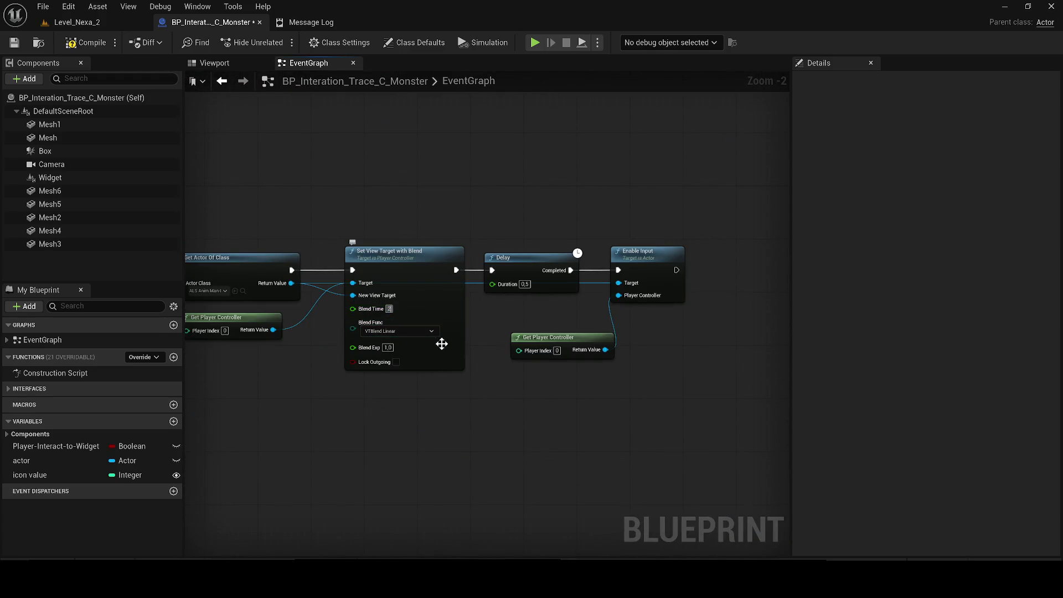
text(58)
key(Return)
key(Return)
click(391, 308)
text(2,5)
key(Return)
key(BackSpace)
key(Return)
click(15, 43)
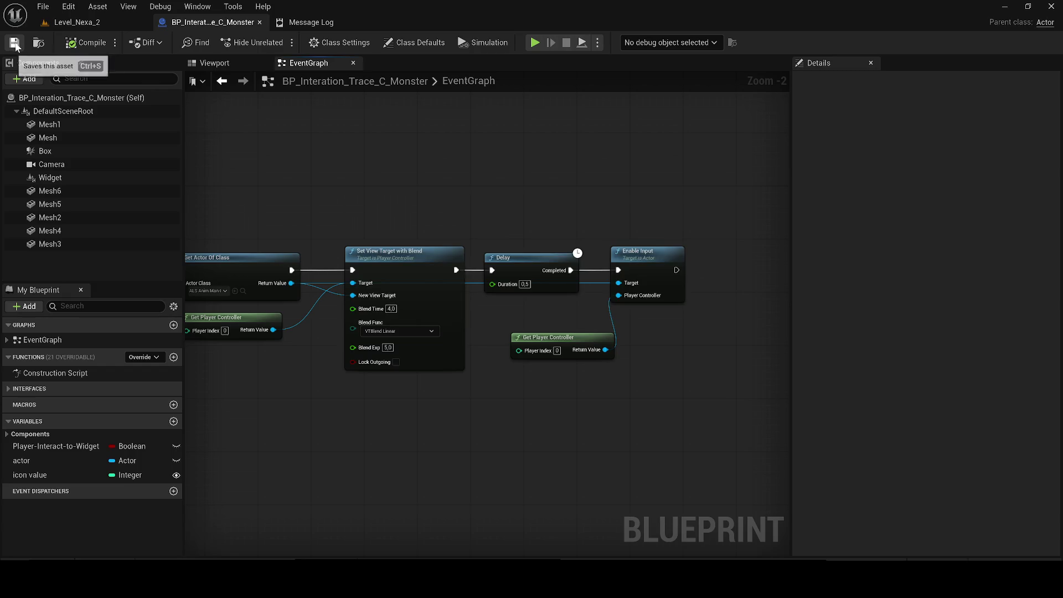
click(110, 21)
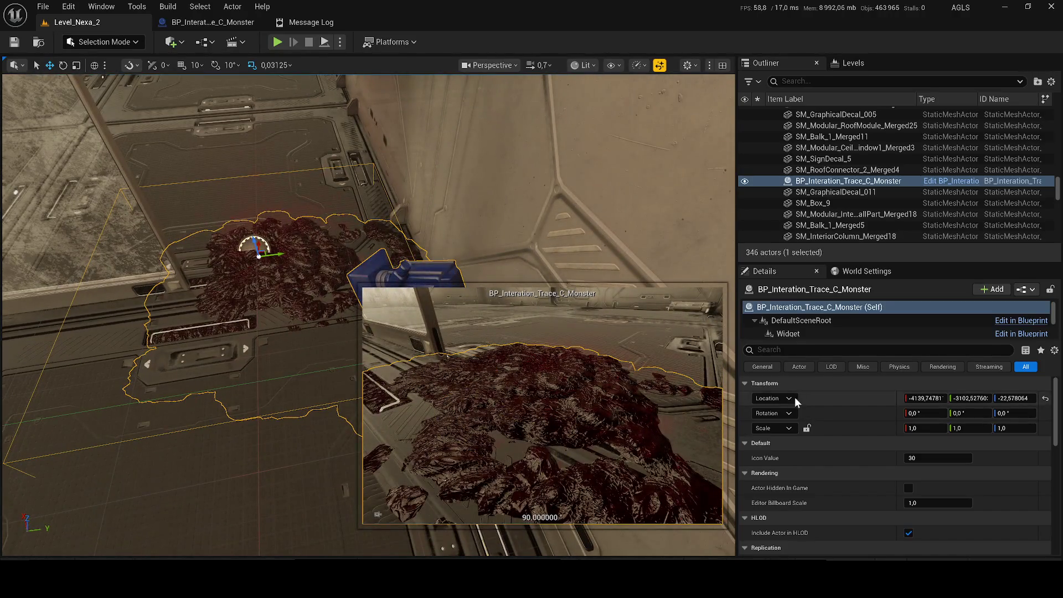
- Drag the monster's Widget component along its Y axis, save Level_Nexa_2, and start Play in editor
click(788, 333)
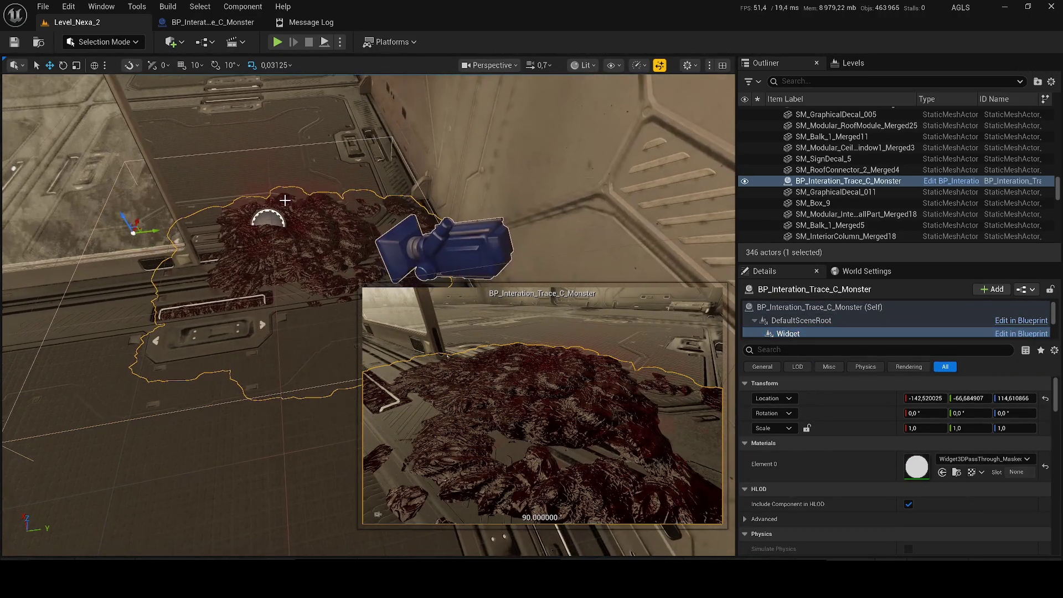
mouse_move(147, 244)
mouse_down()
mouse_move(213, 221)
mouse_move(310, 213)
mouse_up()
key(ctrl+s)
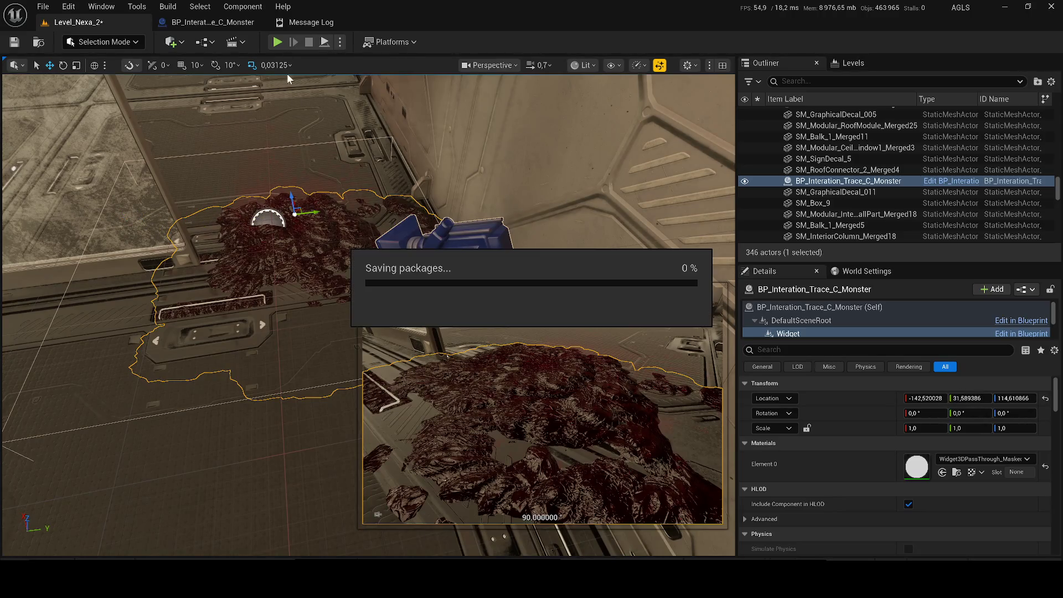
click(277, 42)
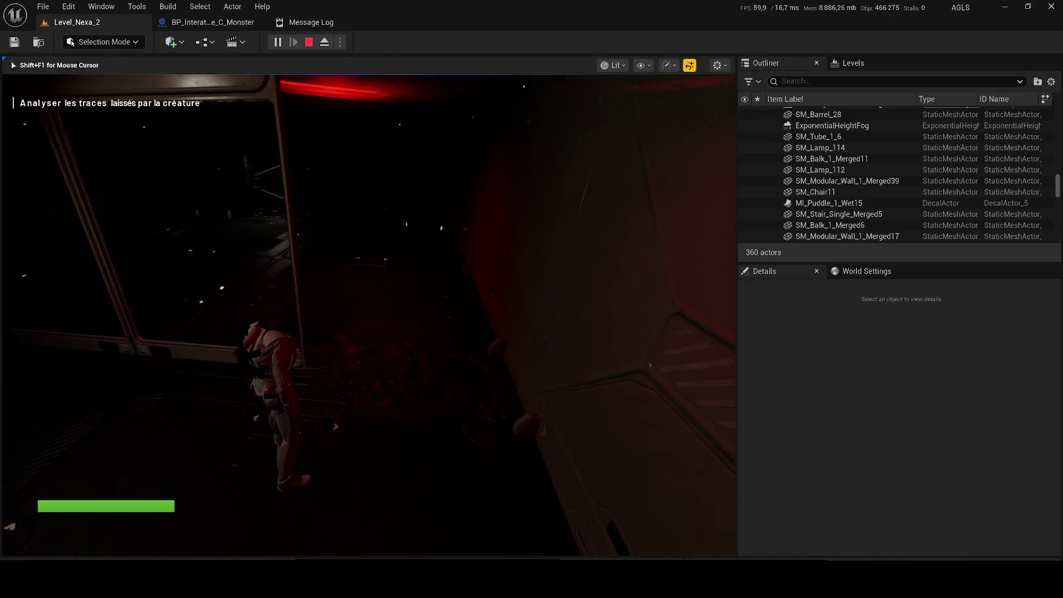
- Trigger the creature-trace analysis in game with F, end the play test, and return to the monster blueprint
key(f)
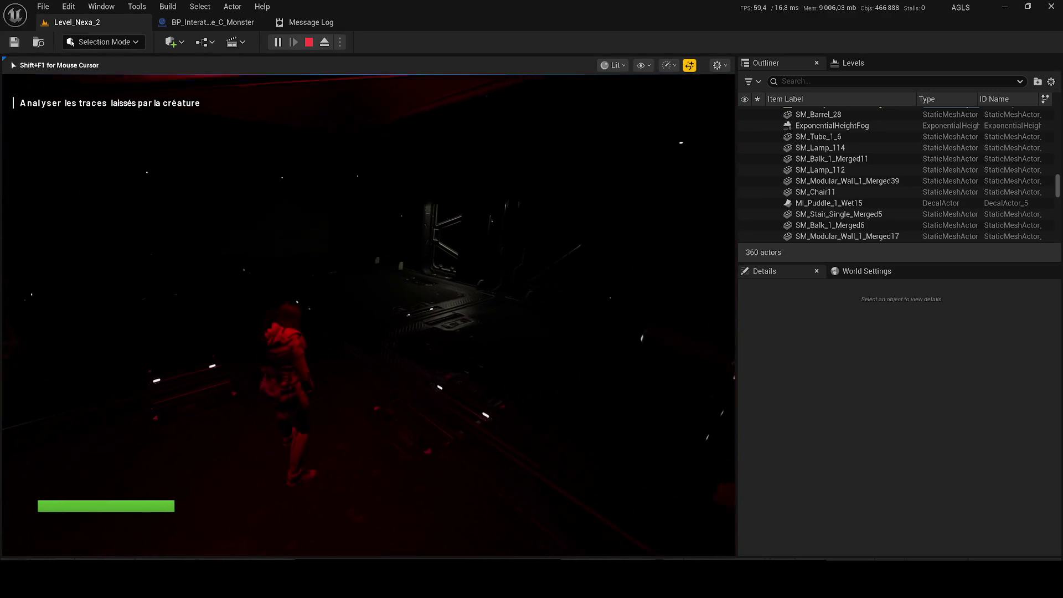
key(Escape)
click(167, 25)
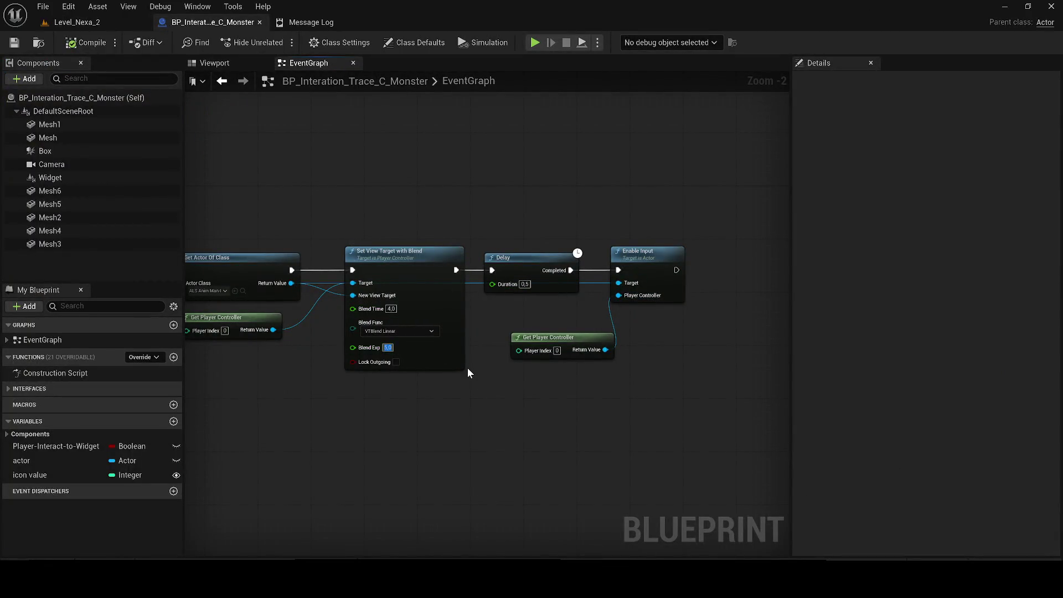
- Set the second blend node's Blend Exp back to 2,0 and save the blueprint
text(2)
key(Return)
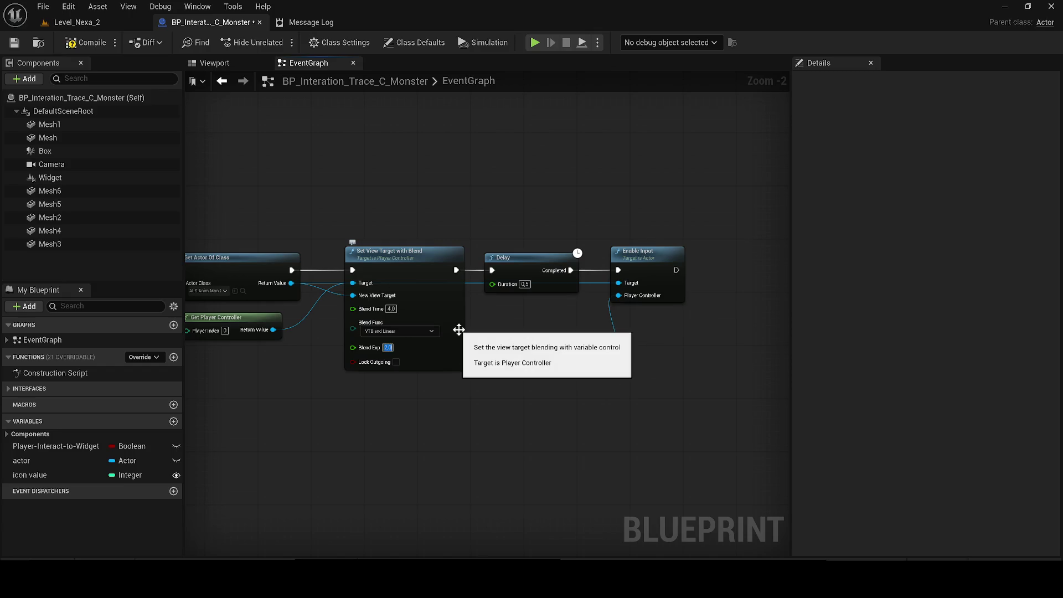
key(ctrl+s)
- In Level_Nexa_2, fly the viewport camera to the blood puddle on the corridor floor
click(77, 22)
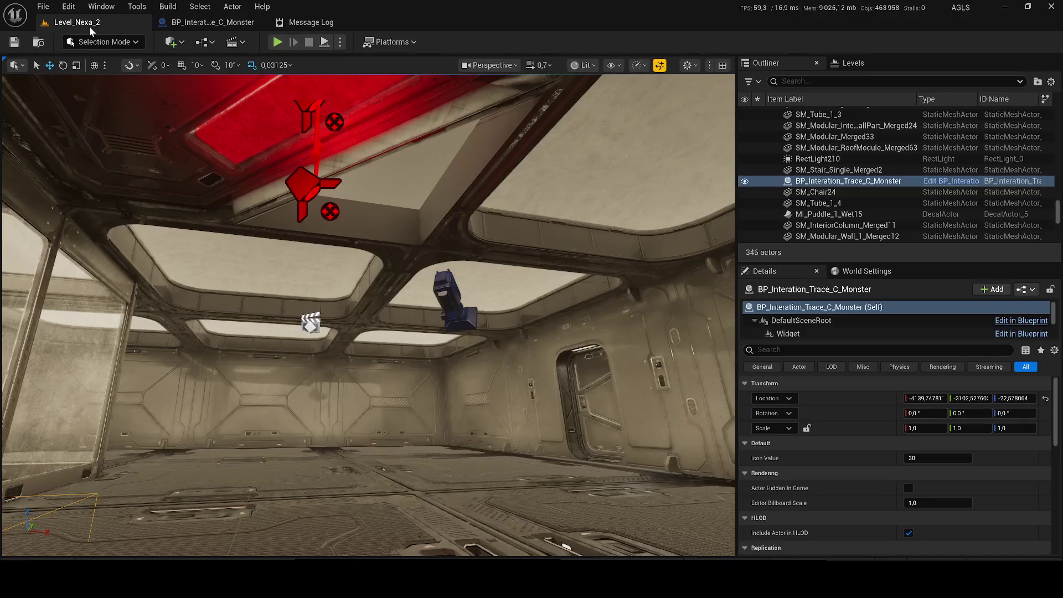
click(388, 190)
mouse_move(368, 315)
mouse_down()
mouse_move(409, 310)
mouse_move(359, 319)
mouse_move(368, 321)
mouse_up()
scroll(366, 315, down, 2)
scroll(362, 315, down, 2)
drag(365, 244, 366, 244)
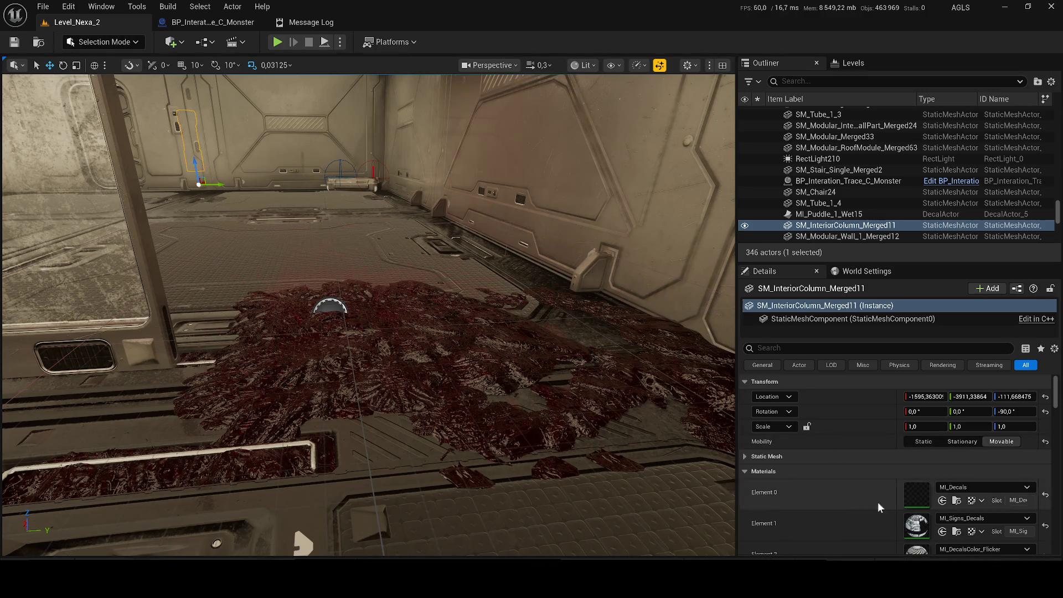
- Save all modified content, then browse from the monster blueprint to WB_Analyse_Substance in Widgets/UI/Text
key(ctrl+shift+s)
click(618, 416)
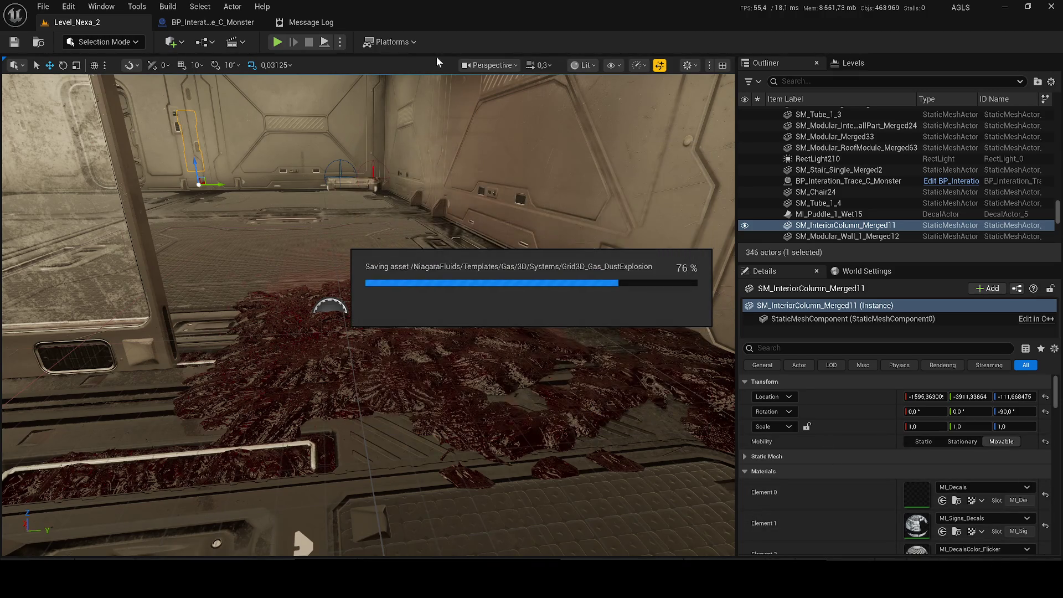
click(196, 24)
scroll(371, 244, down, 6)
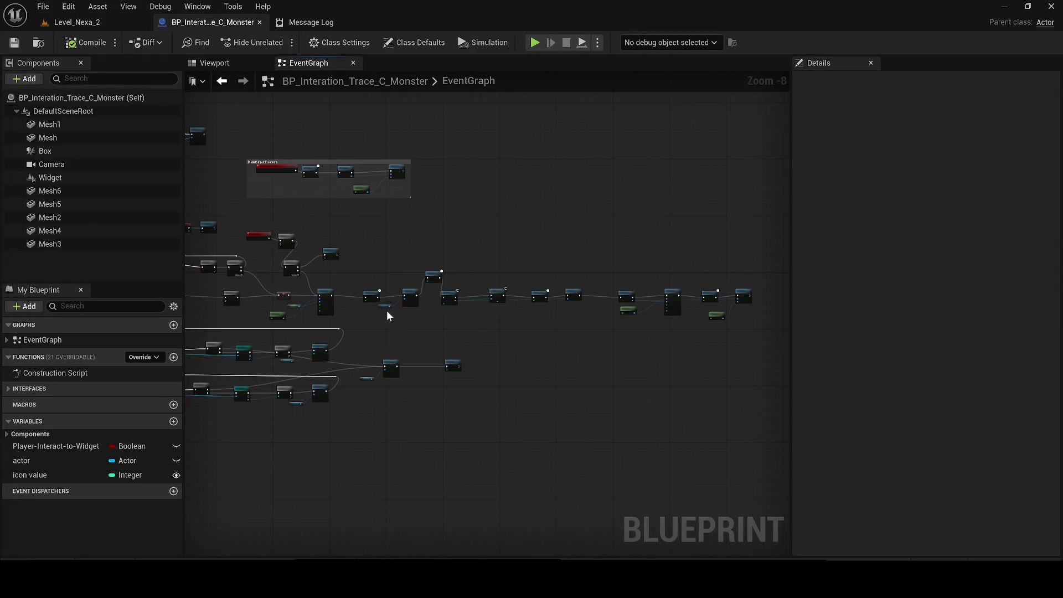
scroll(386, 310, up, 2)
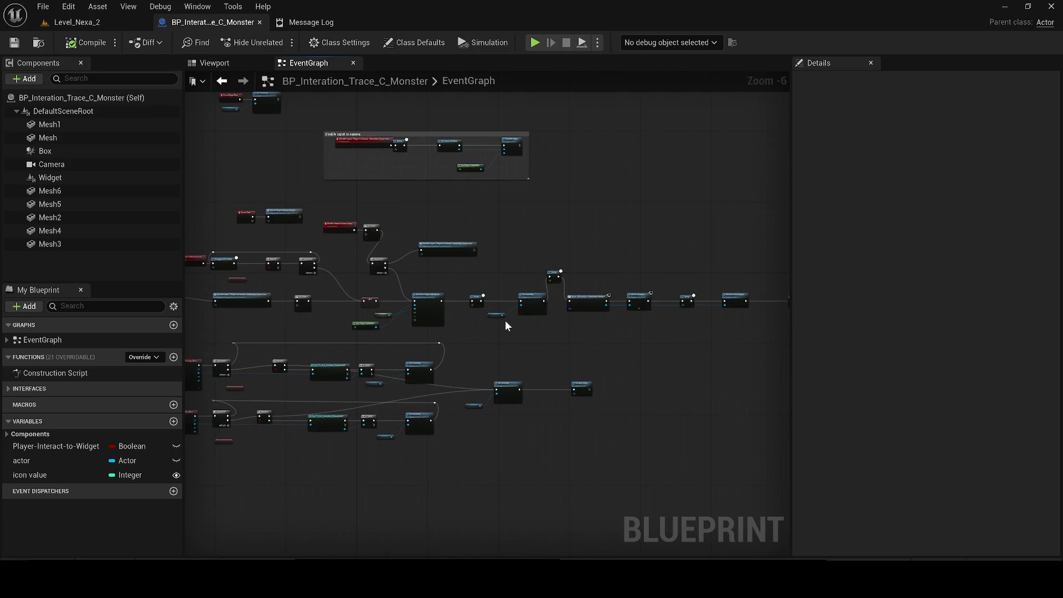
scroll(505, 321, up, 4)
click(715, 299)
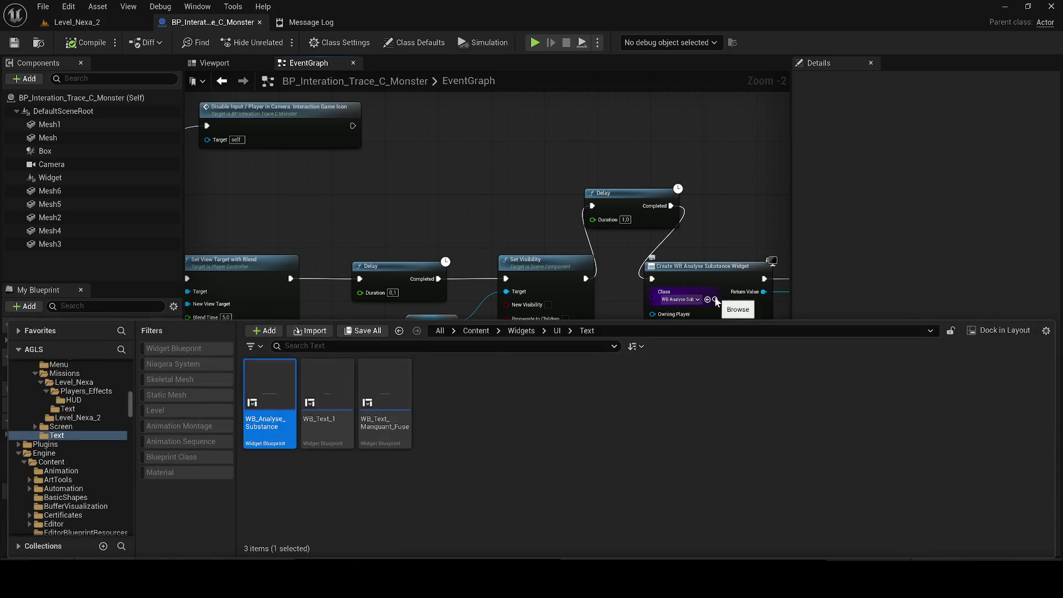
- In WB_Analyse_Substance, cut the text block down to 'Substance organique inconnue'
double_click(258, 372)
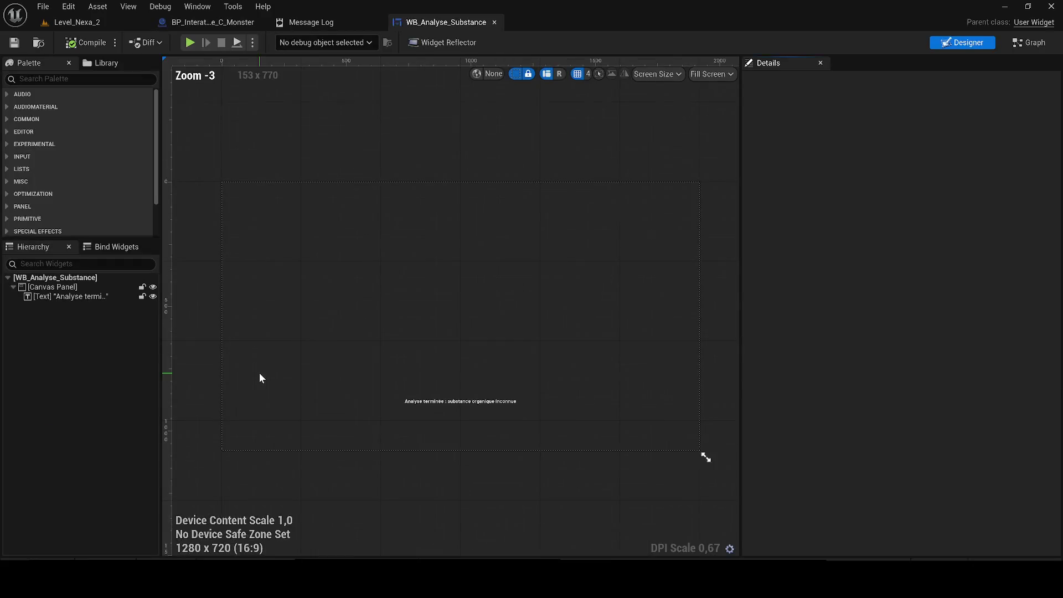
click(448, 398)
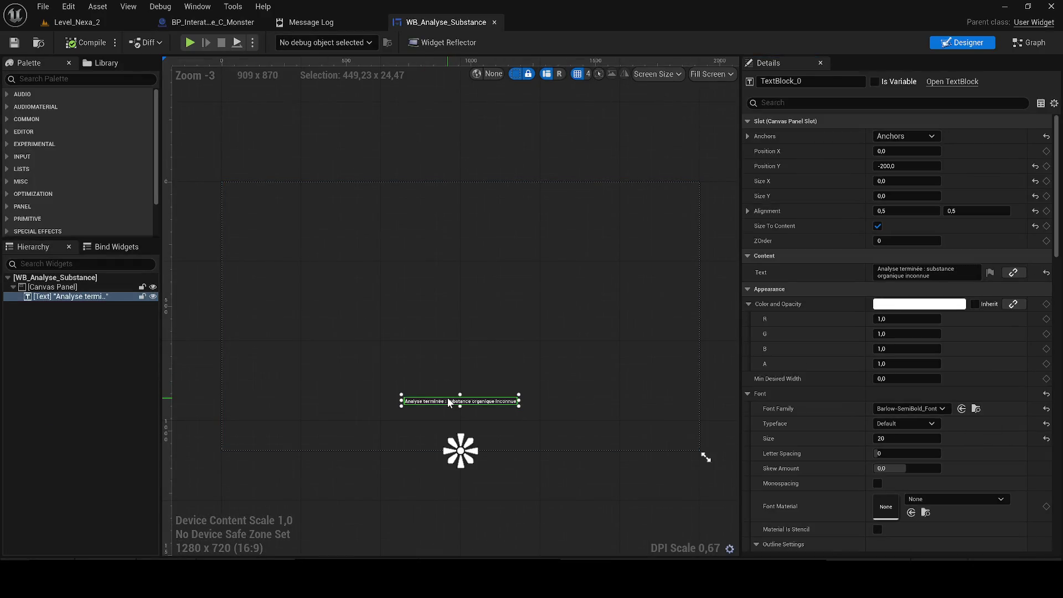
scroll(447, 397, up, 2)
drag(877, 269, 926, 269)
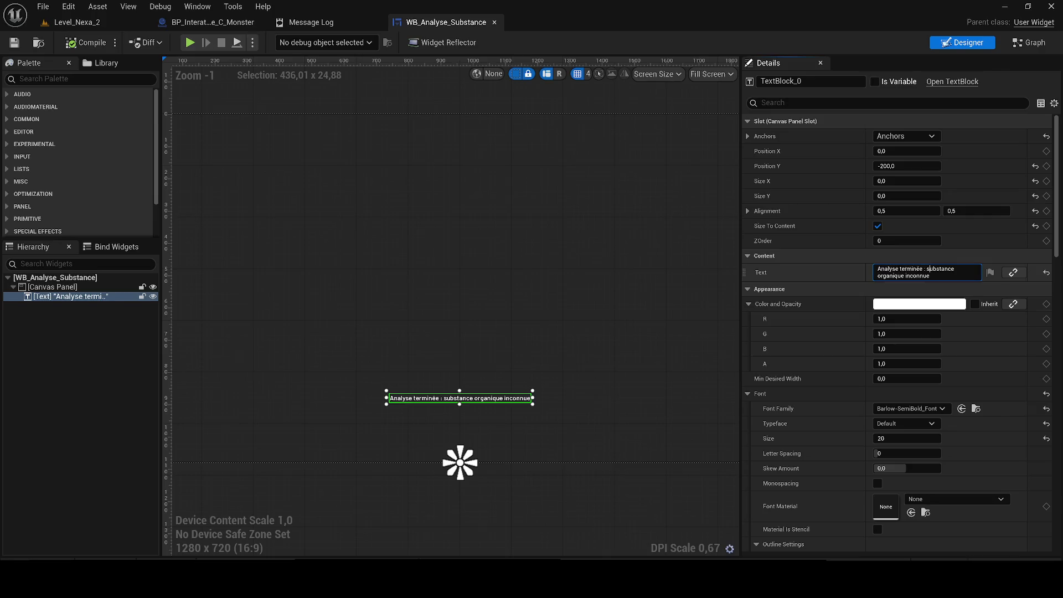
text(S)
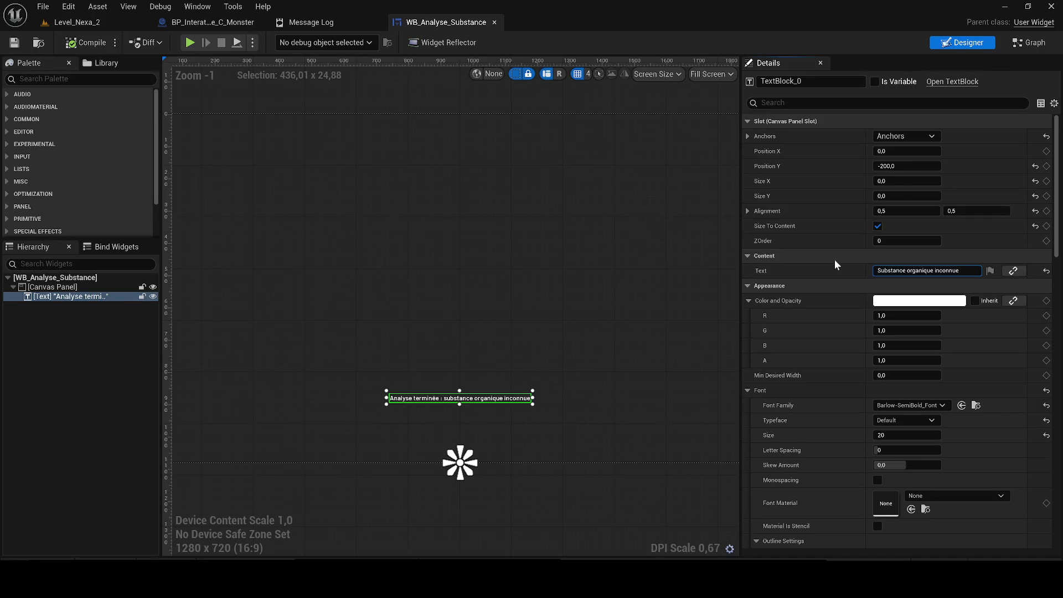
key(Return)
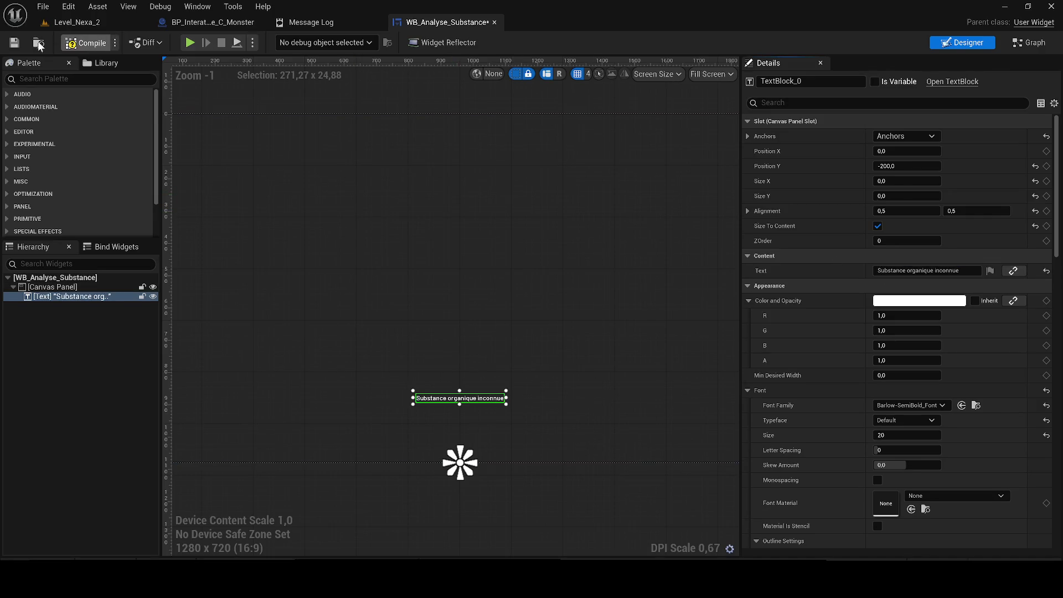
- Compile and save the widget and show its Animations panel listing Anim_Text
click(14, 43)
click(197, 7)
click(222, 89)
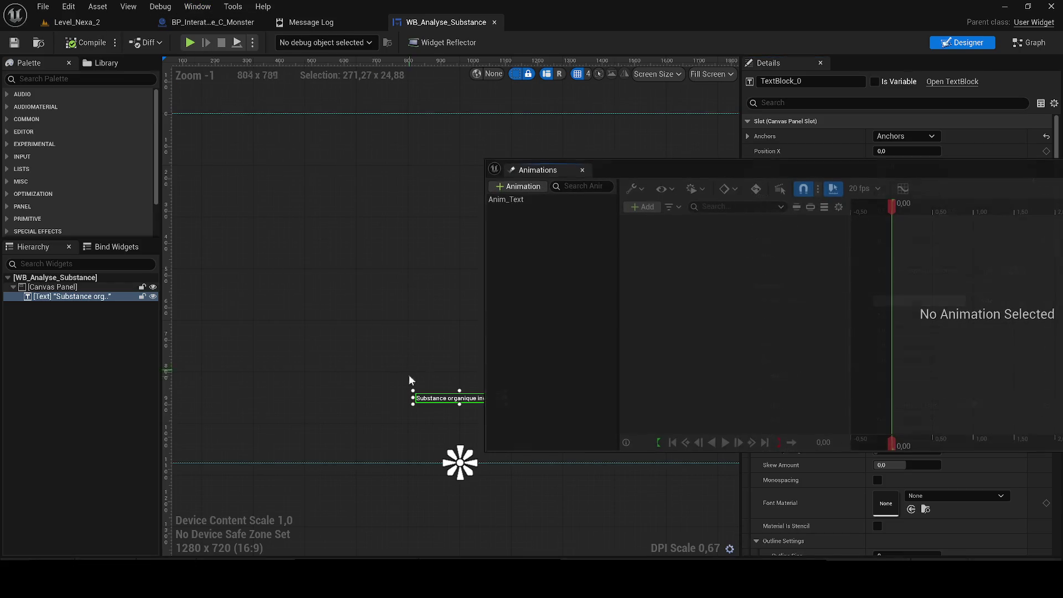
- Select Anim_Text, reposition the Animations panel, and preview the animation
click(520, 199)
drag(616, 167, 643, 202)
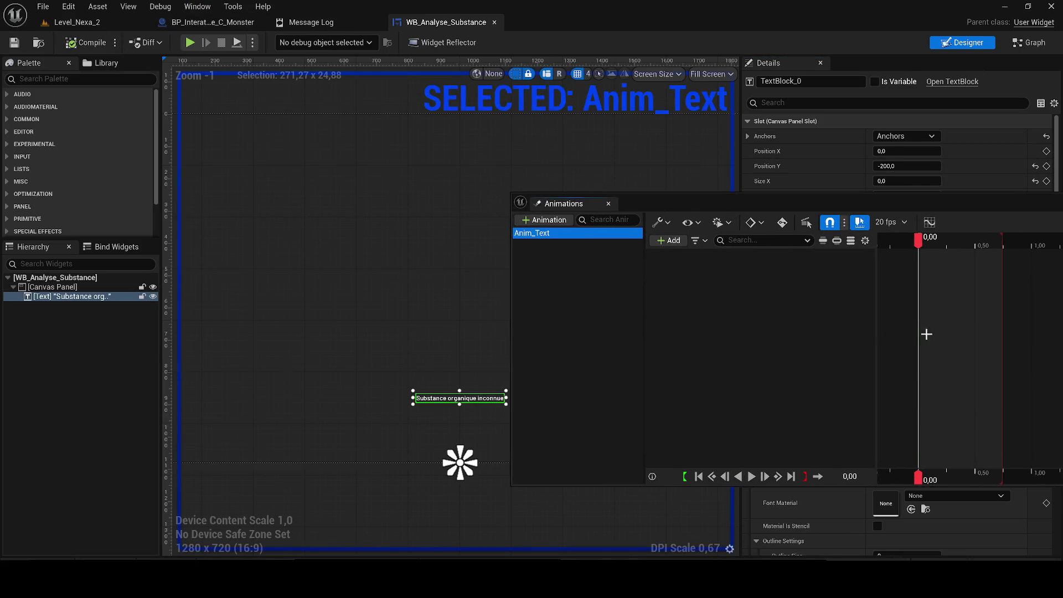
scroll(406, 400, up, 2)
key(space)
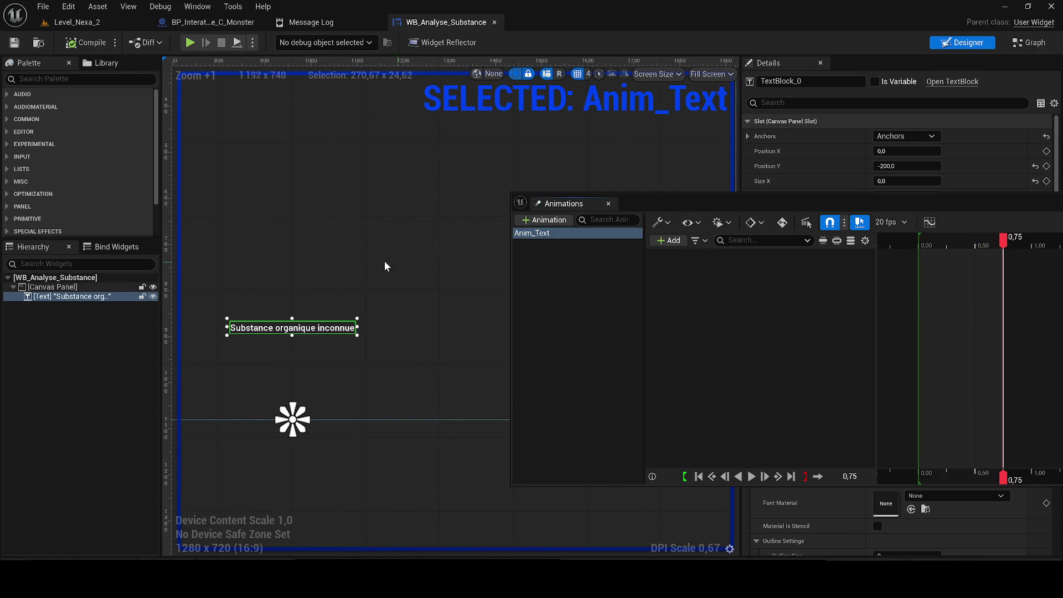
scroll(429, 247, up, 1)
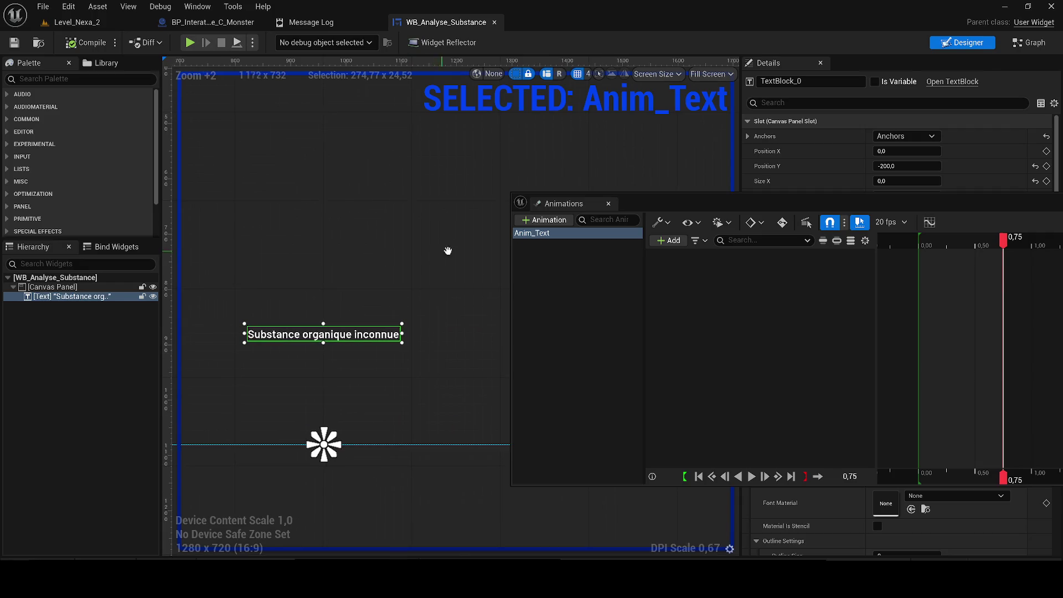
drag(448, 251, 481, 243)
- Add a TextBlock_0 Transform track to Anim_Text and enlarge the animations window
click(669, 241)
click(686, 269)
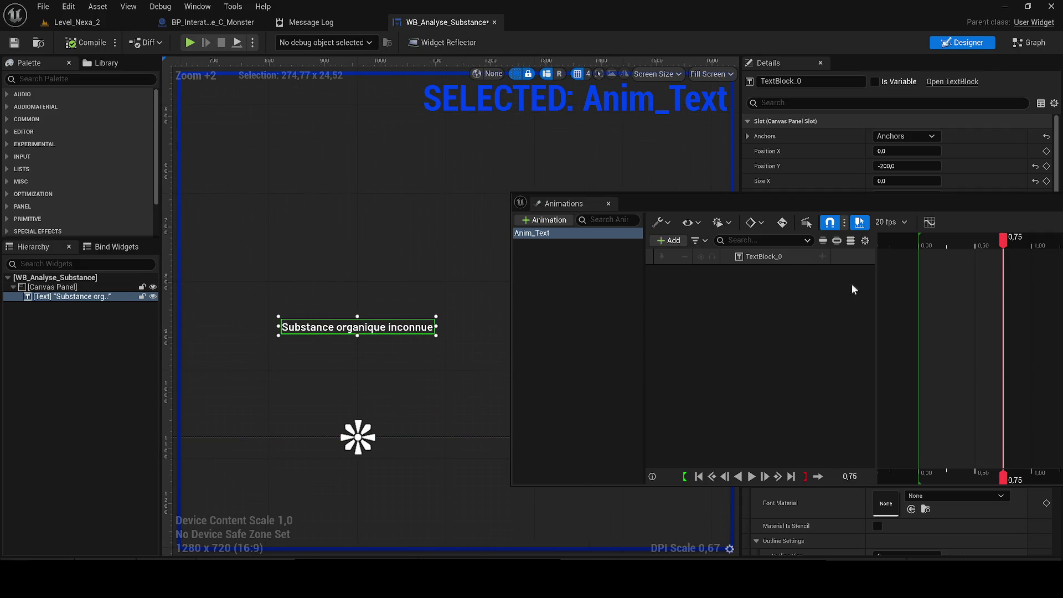
click(822, 257)
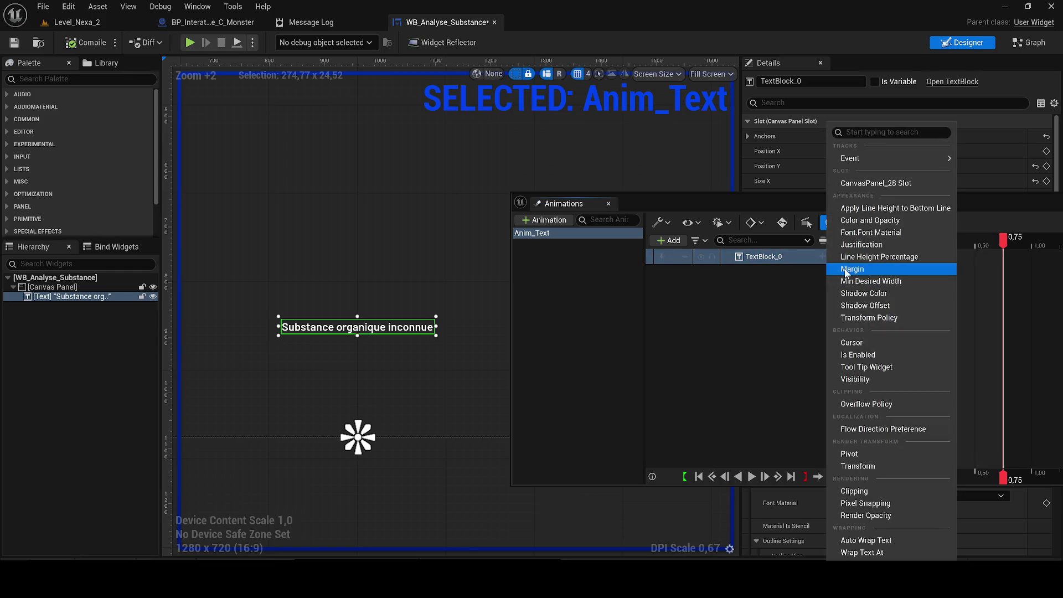
click(859, 467)
click(735, 272)
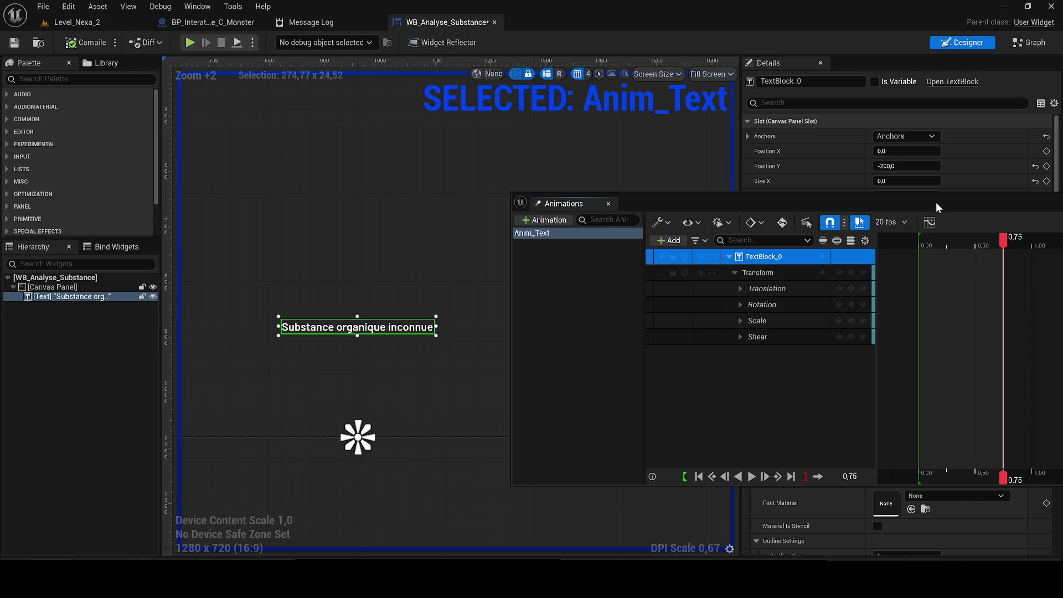
mouse_move(936, 201)
mouse_down()
mouse_move(579, 211)
mouse_move(589, 212)
mouse_up()
drag(680, 247, 594, 248)
- Key all transform channels at time zero, lengthen the section, then delete those zero keys
click(571, 250)
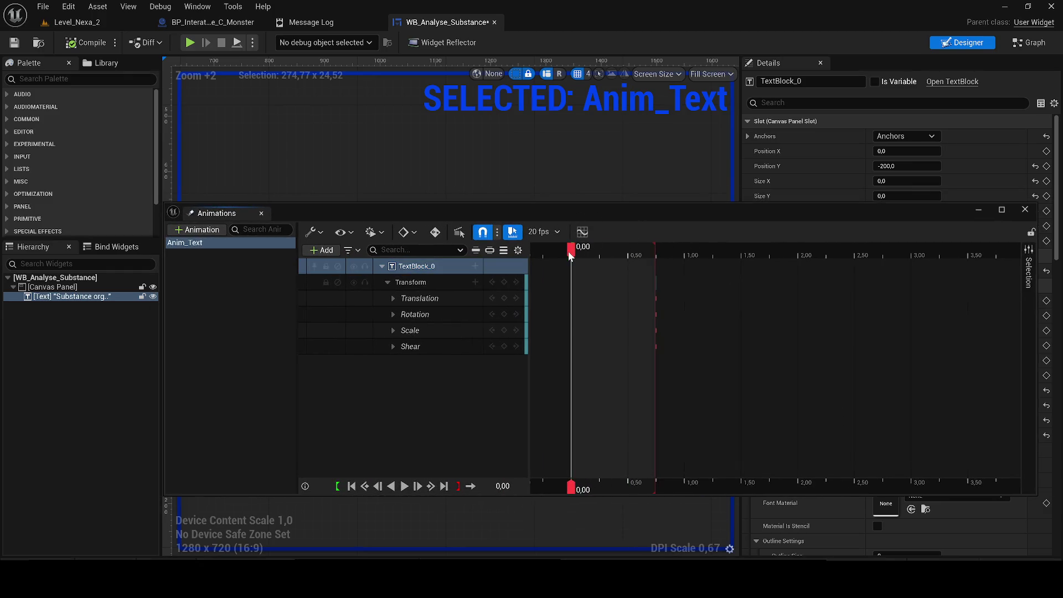
click(505, 282)
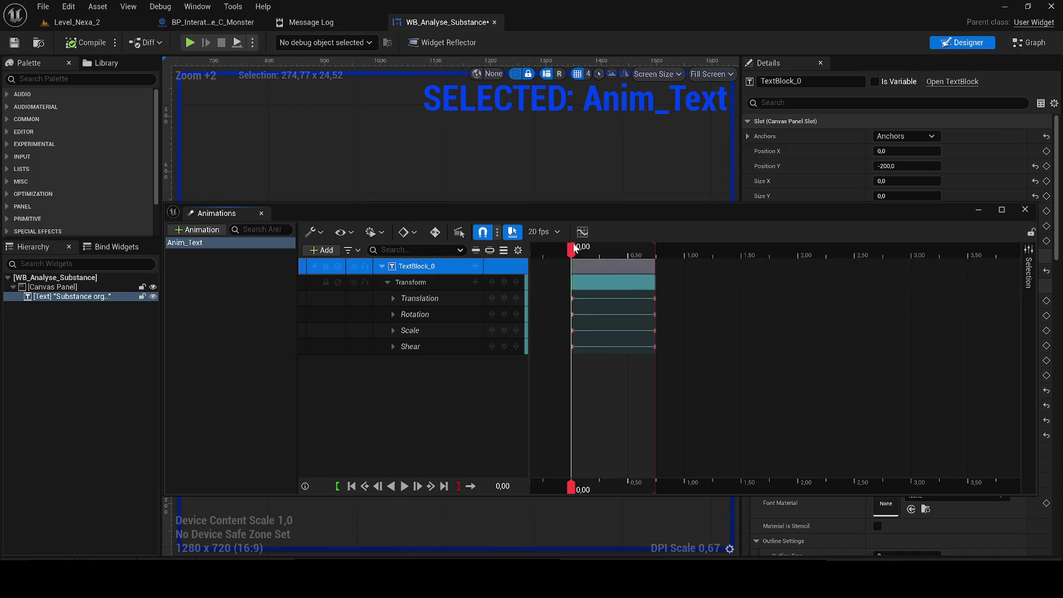
drag(572, 249, 626, 240)
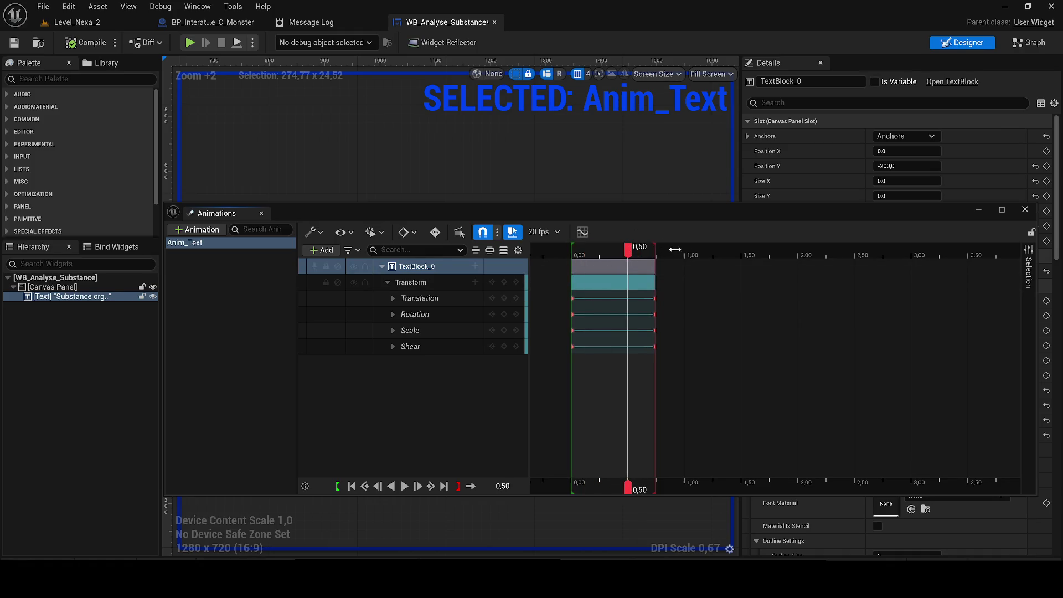
mouse_move(654, 259)
mouse_down()
mouse_move(896, 275)
mouse_move(856, 273)
mouse_up()
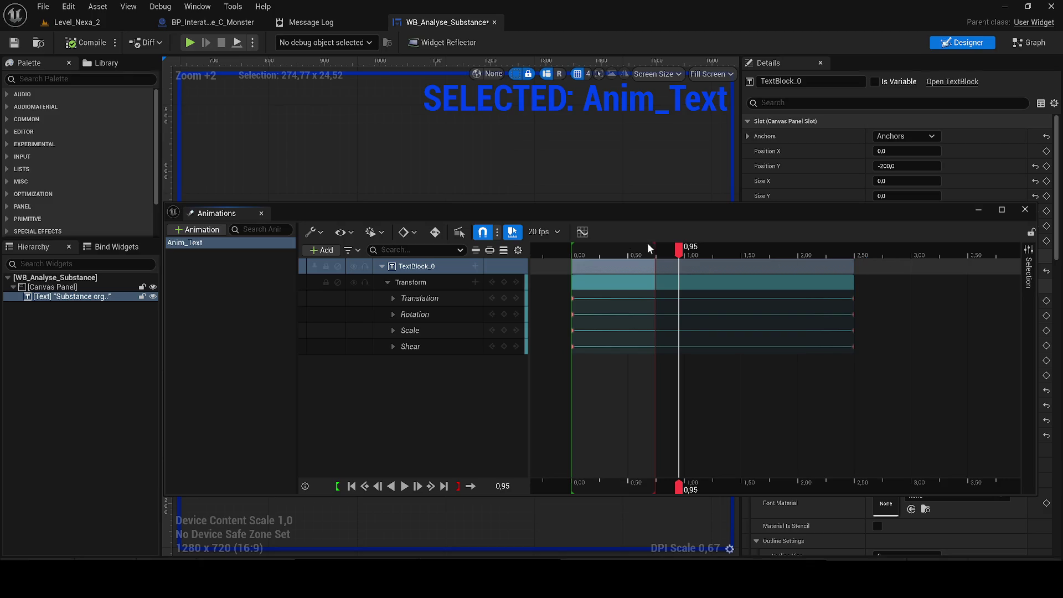
mouse_move(680, 248)
mouse_down()
mouse_move(572, 250)
mouse_move(593, 249)
mouse_up()
drag(551, 284, 595, 359)
key(Delete)
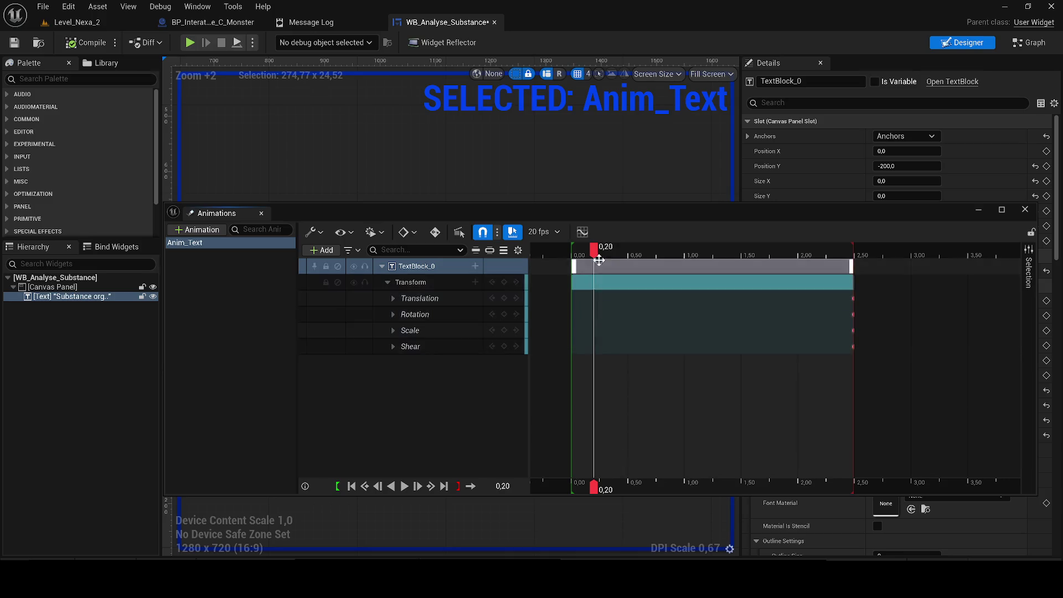
click(576, 250)
click(572, 250)
- Reset the text's Translation X to zero and key Scale X at 0
mouse_move(484, 207)
mouse_down()
mouse_move(756, 200)
mouse_move(749, 191)
mouse_up()
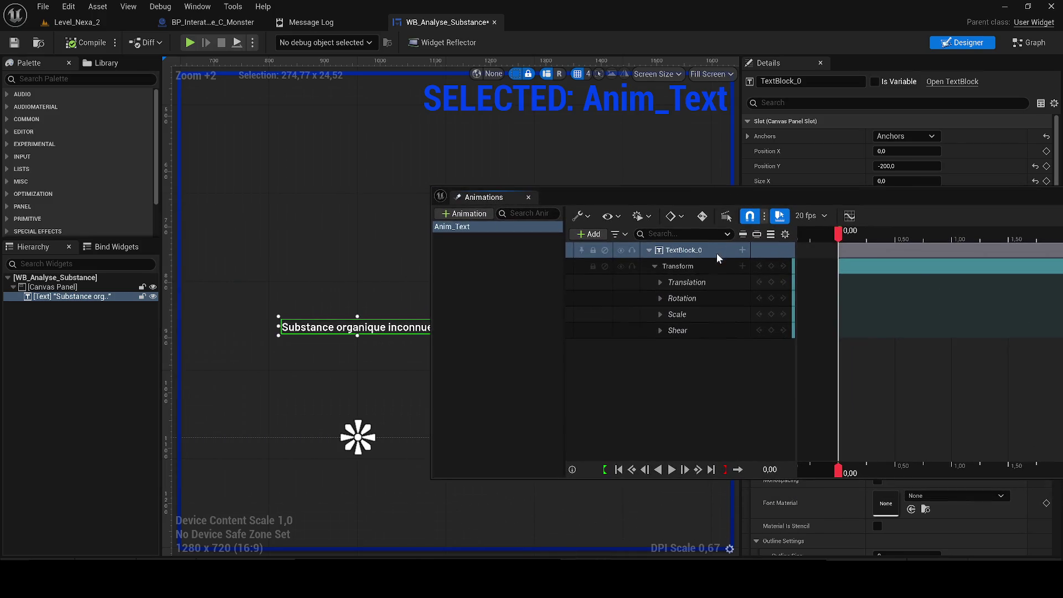
click(659, 283)
drag(708, 302, 701, 301)
click(660, 331)
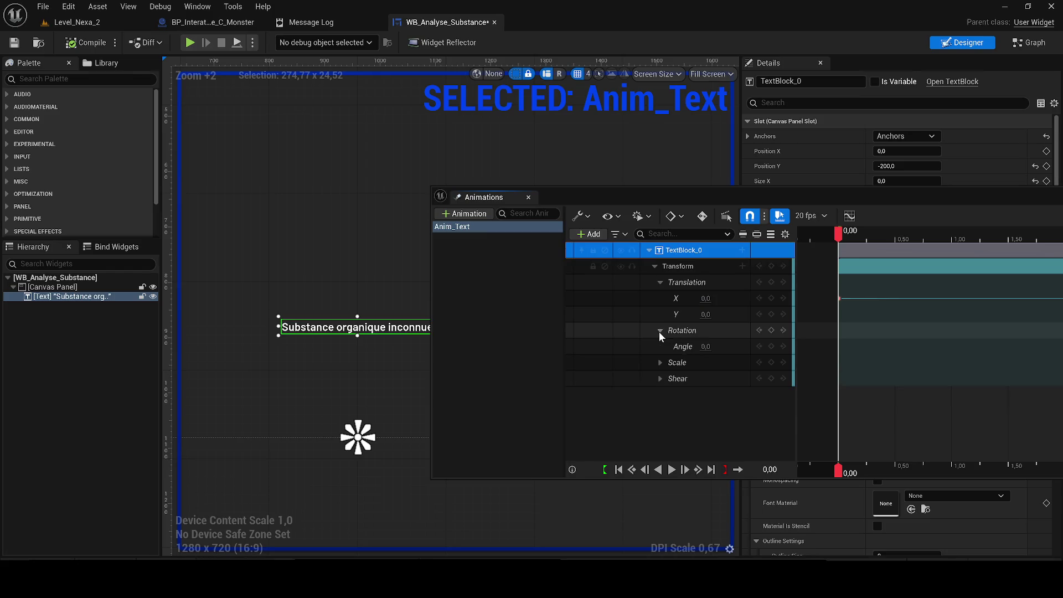
click(660, 362)
click(714, 377)
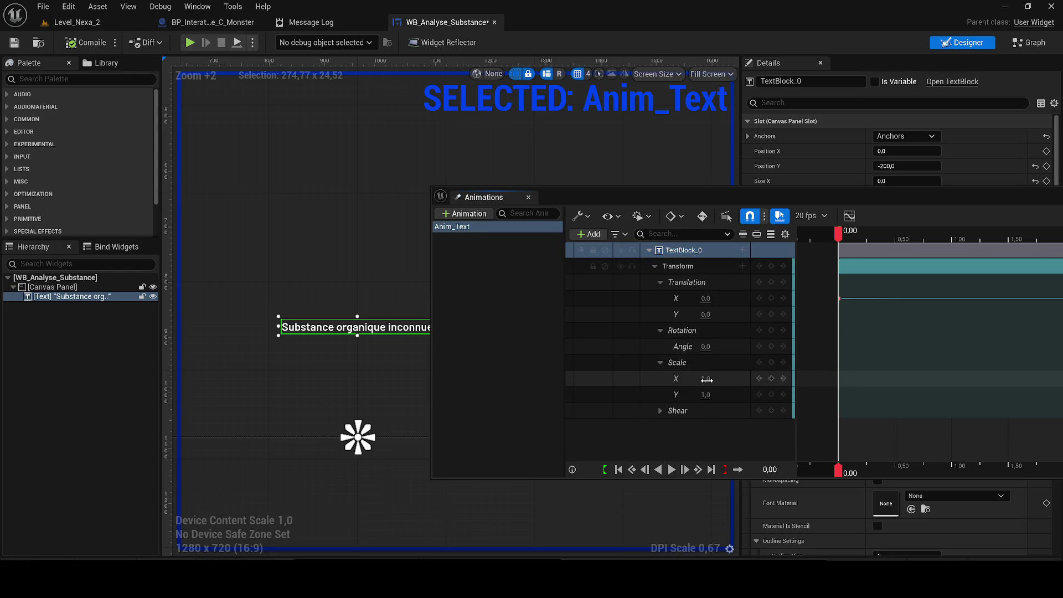
text(0)
key(Return)
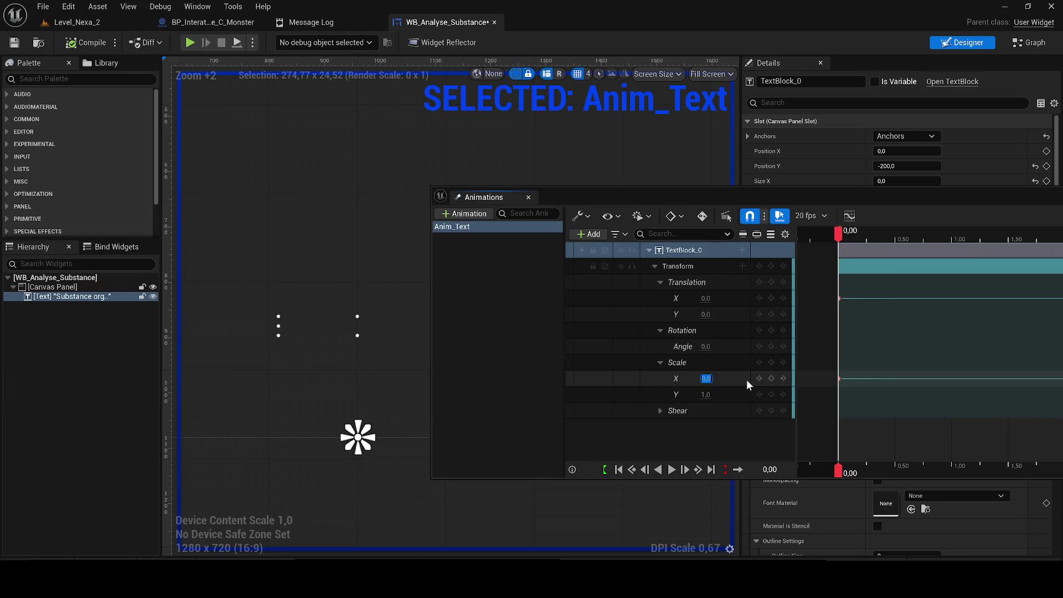
click(772, 378)
- Key a vertical scale stretch at 1,25 and a slight tilt at 1,60, previewing playback
key(space)
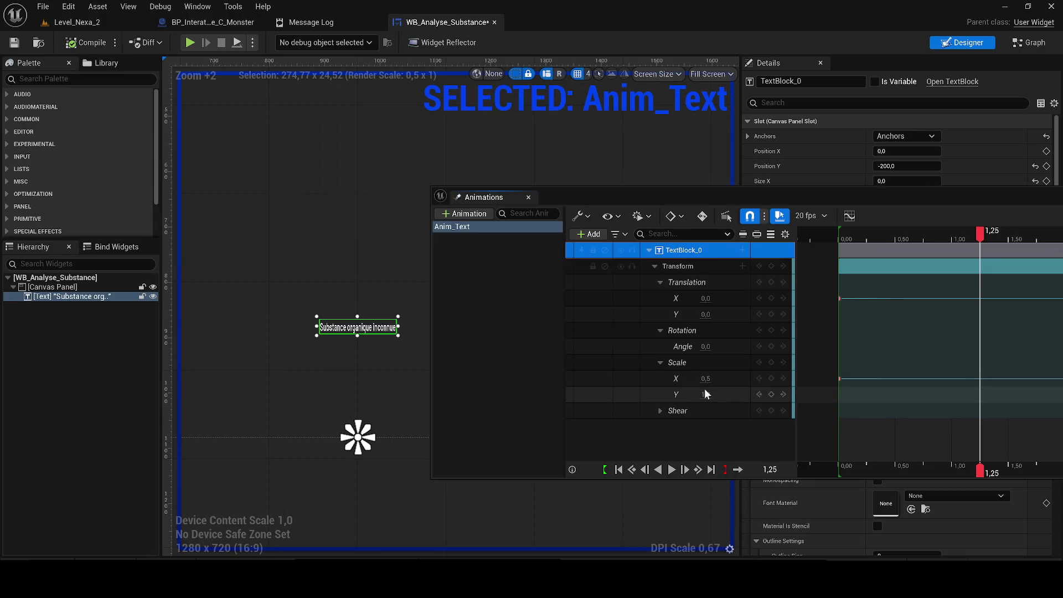
drag(704, 393, 775, 394)
key(space)
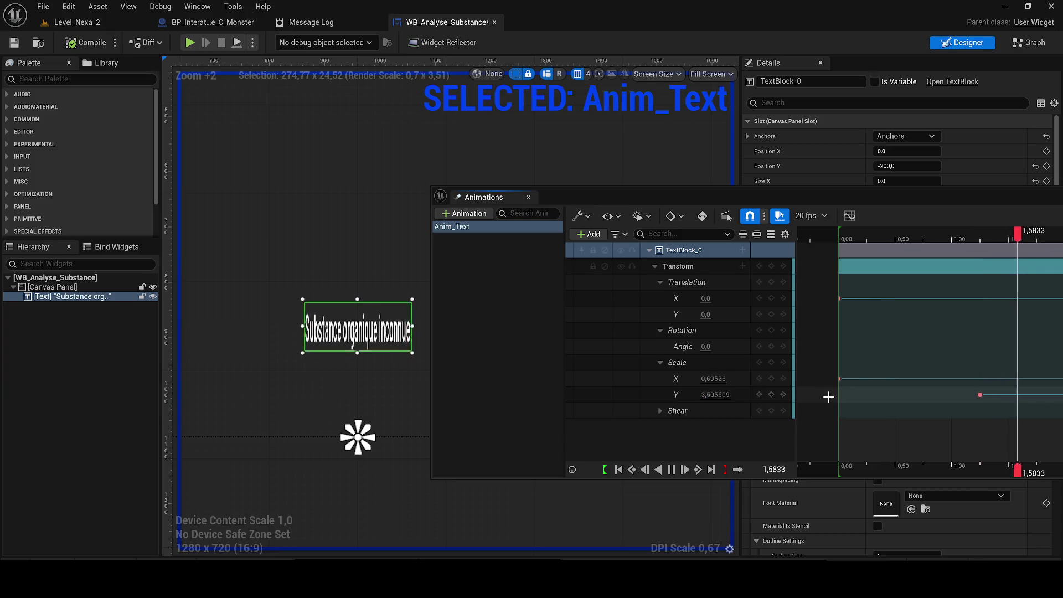
drag(850, 233, 839, 235)
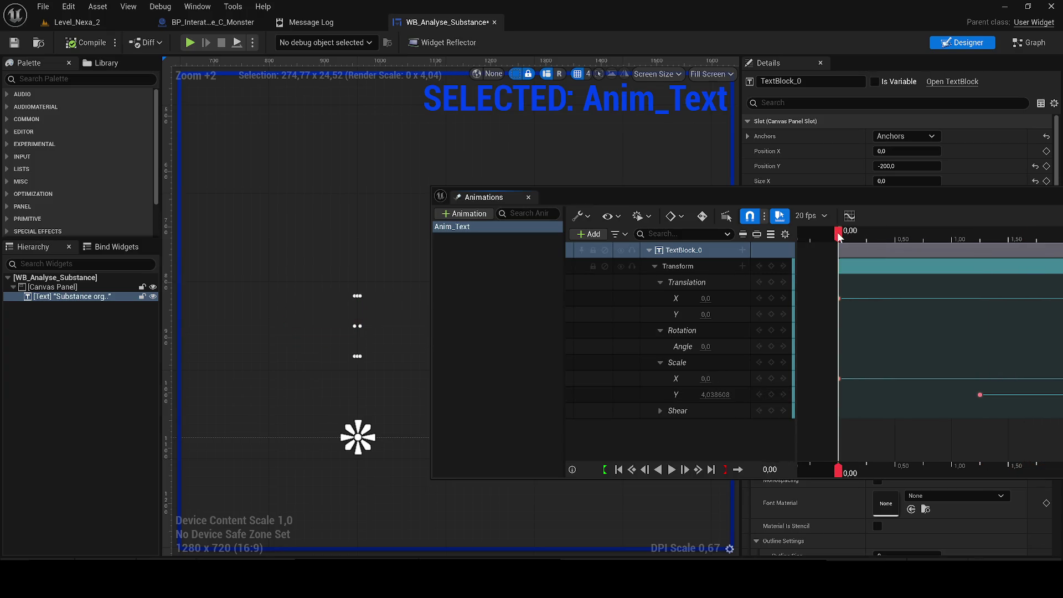
key(space)
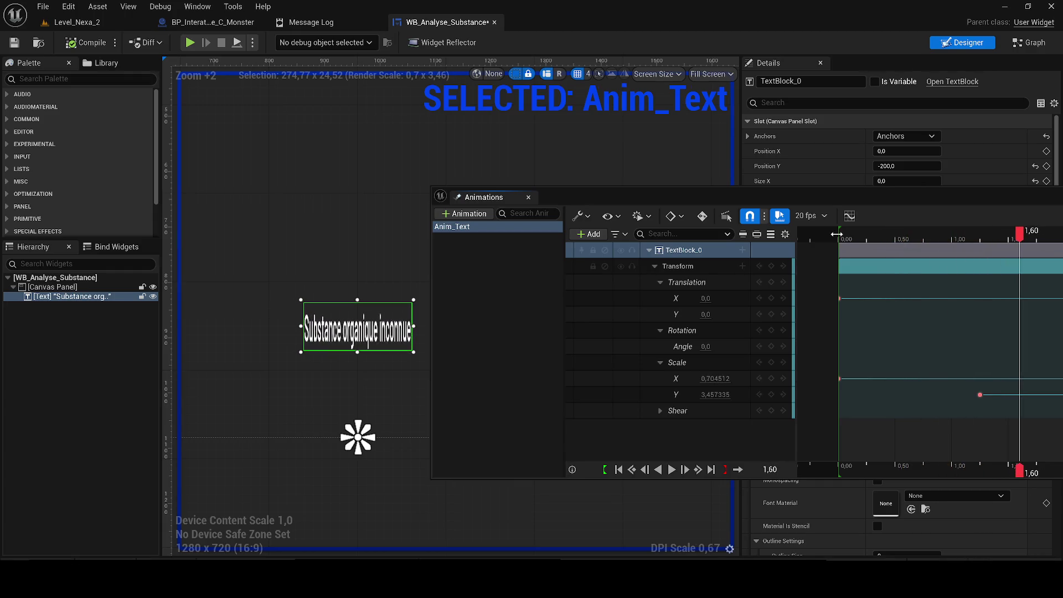
drag(706, 347, 720, 347)
key(space)
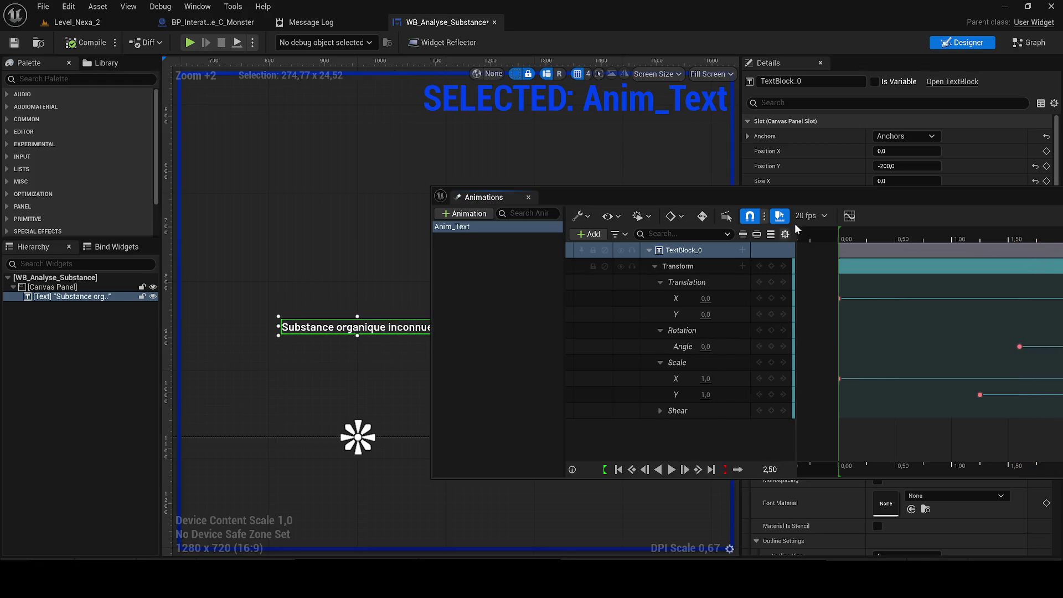
key(space)
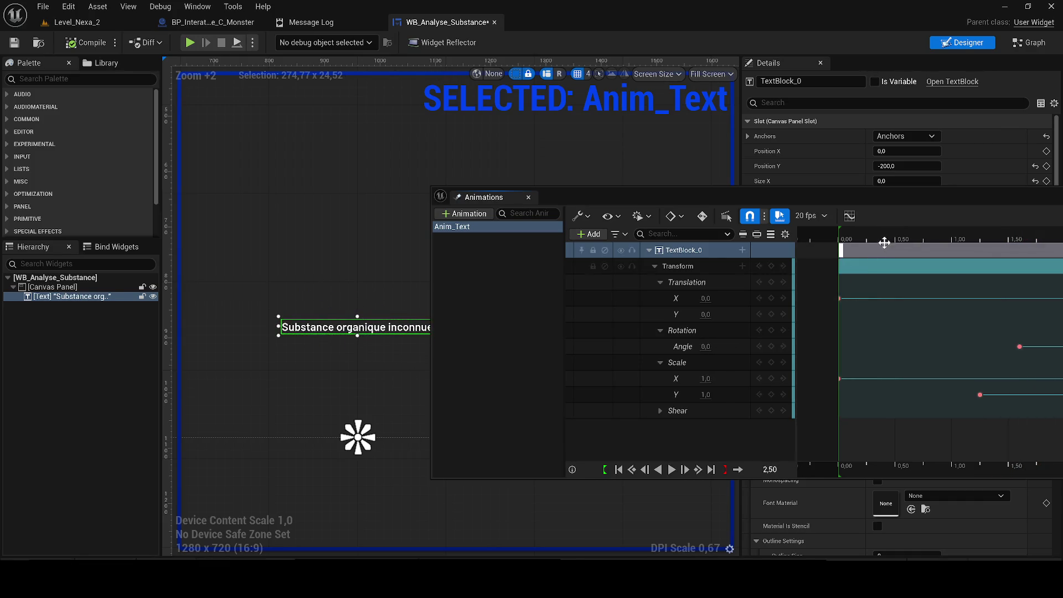
- Widen and rotate the text further at 1,10, preview again, then delete Anim_Text
click(840, 235)
key(space)
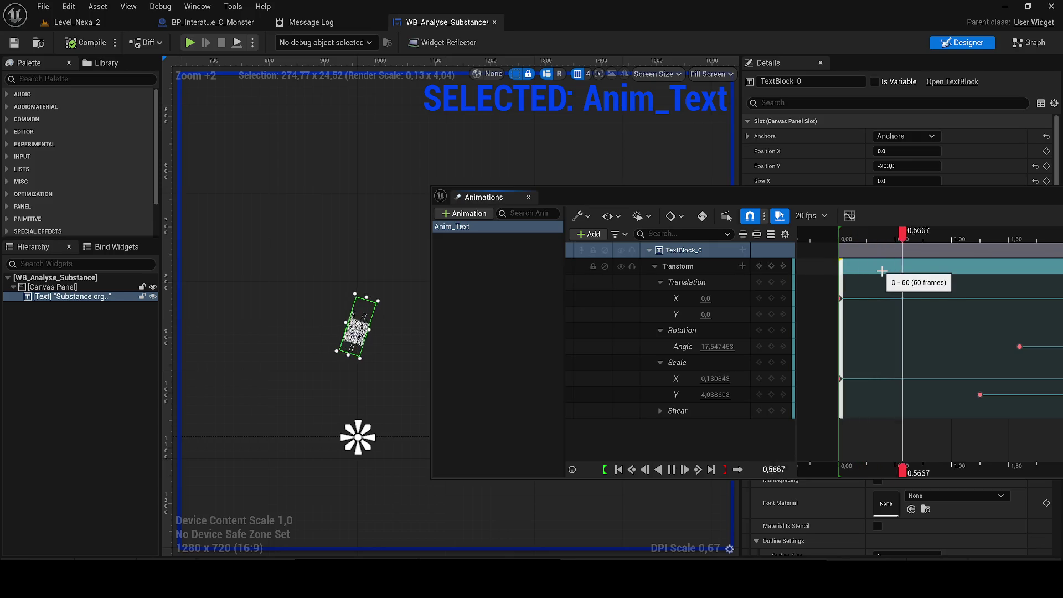
key(space)
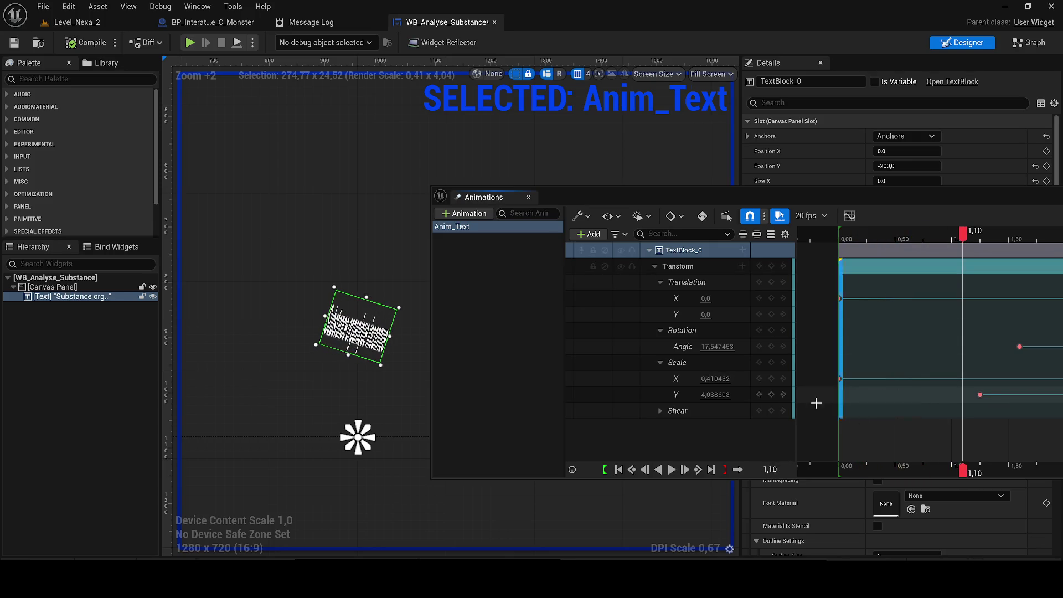
drag(725, 378, 748, 378)
mouse_move(717, 346)
mouse_down()
mouse_move(730, 346)
mouse_move(720, 379)
mouse_move(736, 378)
mouse_up()
click(841, 234)
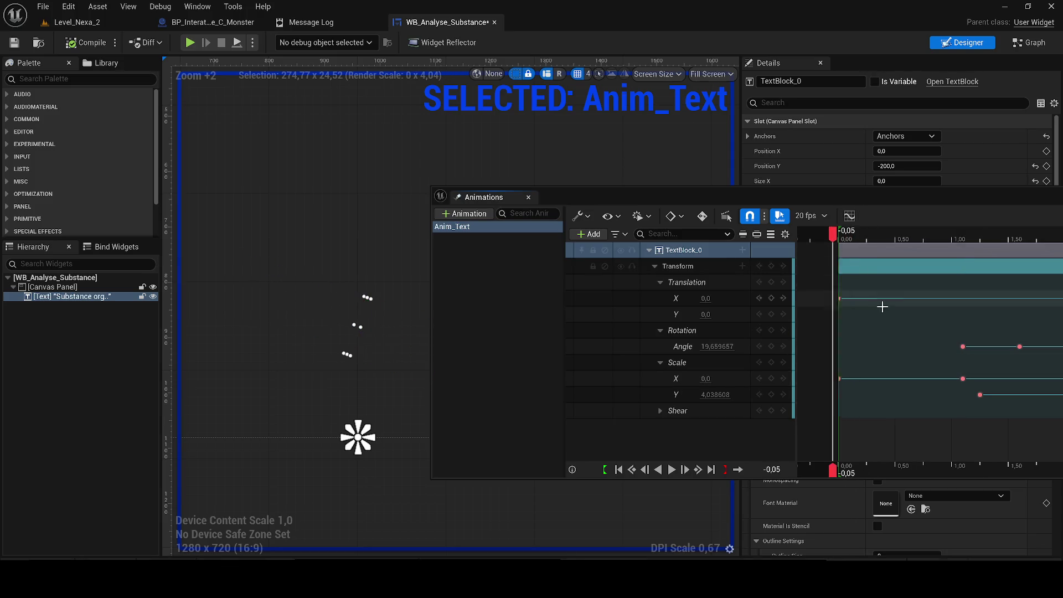
key(space)
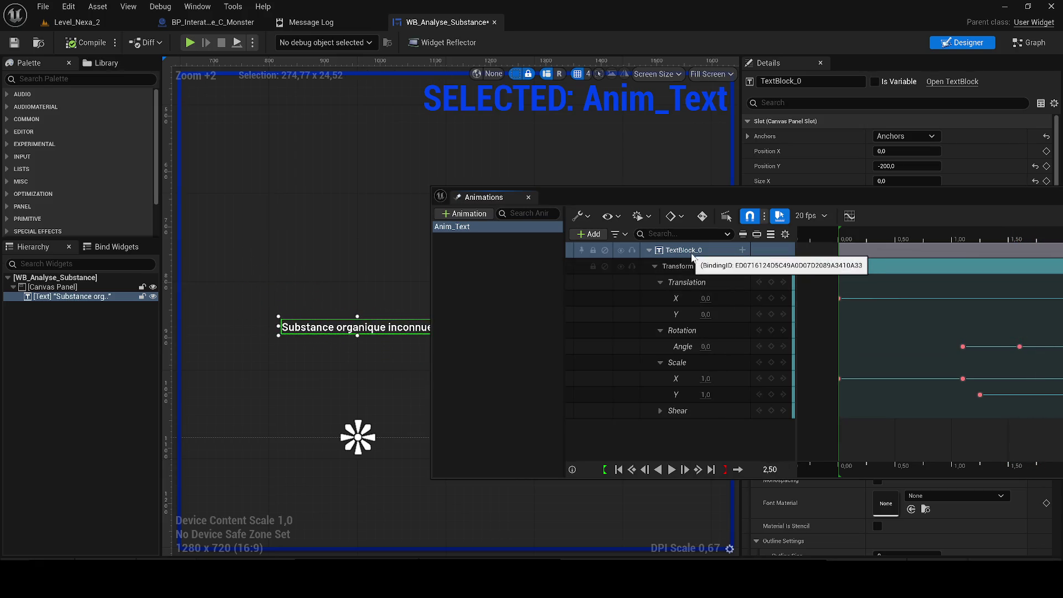
key(ctrl+z)
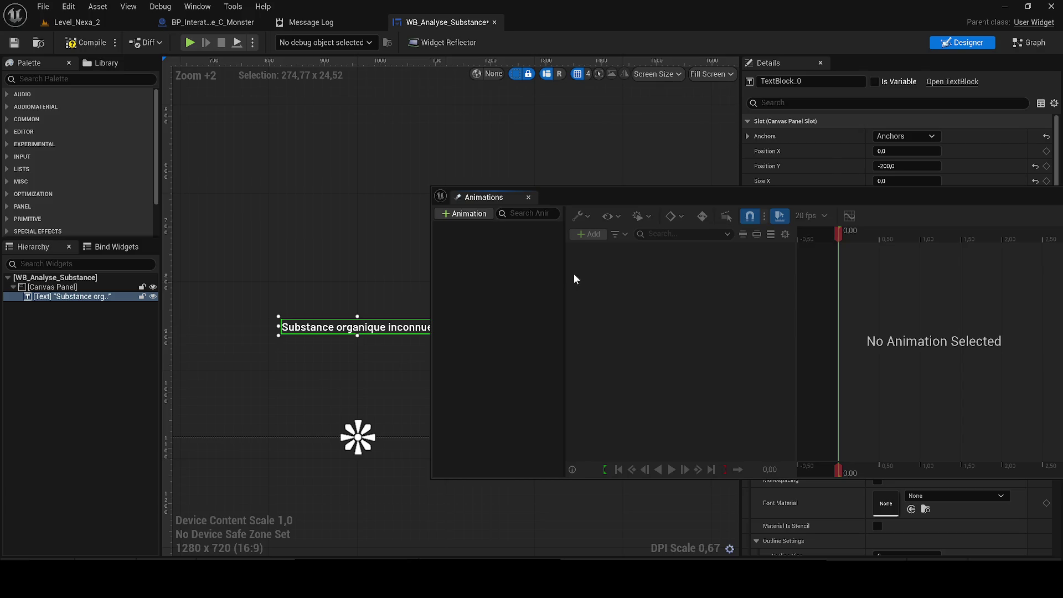
- Close the WB_Analyse_Substance editor and return to the Level_Nexa_2 level editor
click(494, 22)
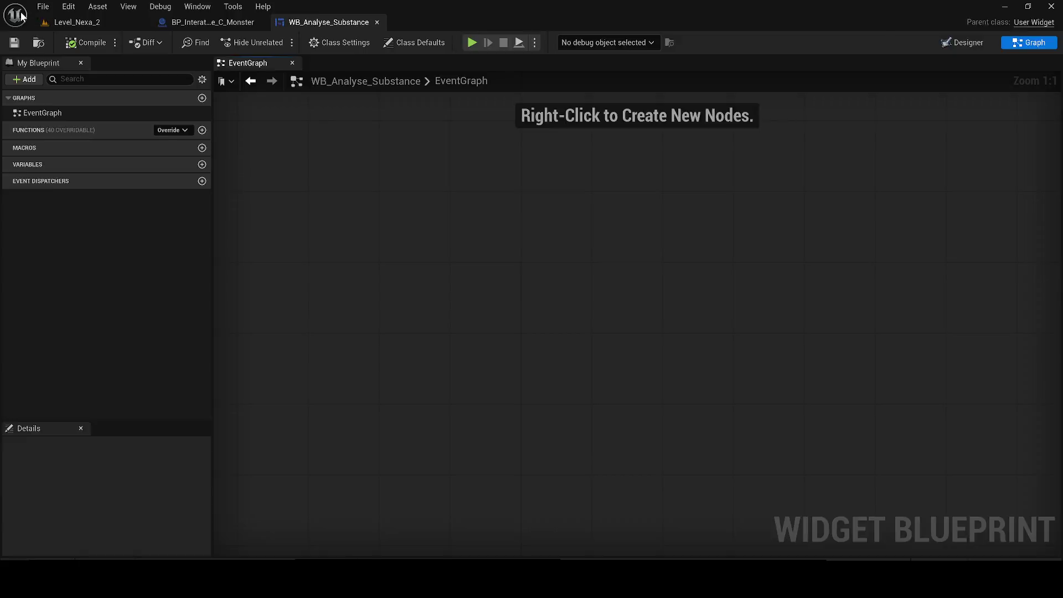
click(104, 25)
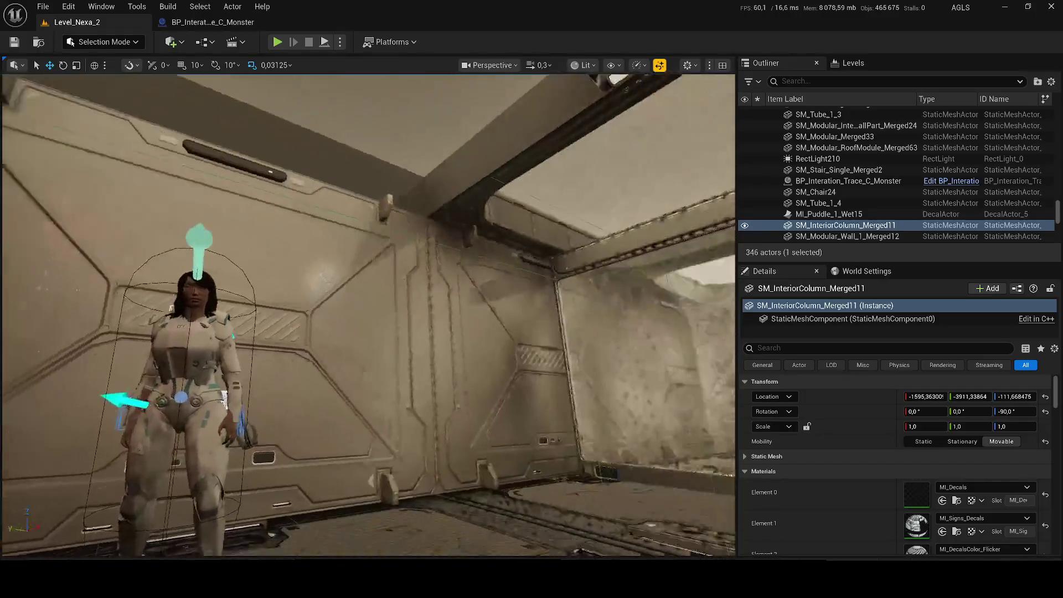
- Fly the camera around the MetaHuman to inspect her legs and face, then open the Content Drawer
scroll(531, 336, up, 8)
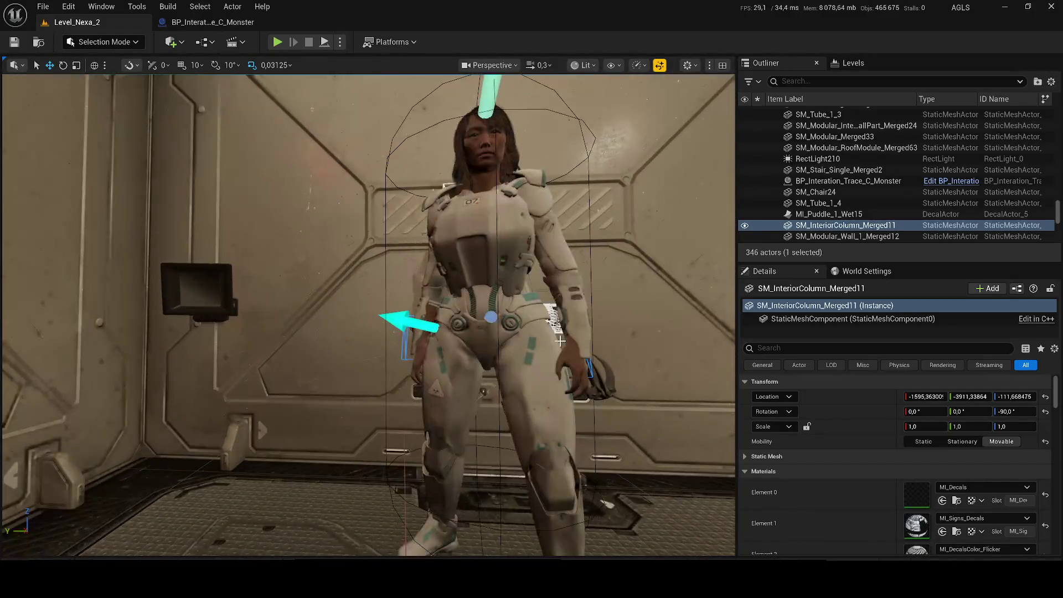
scroll(564, 349, up, 1)
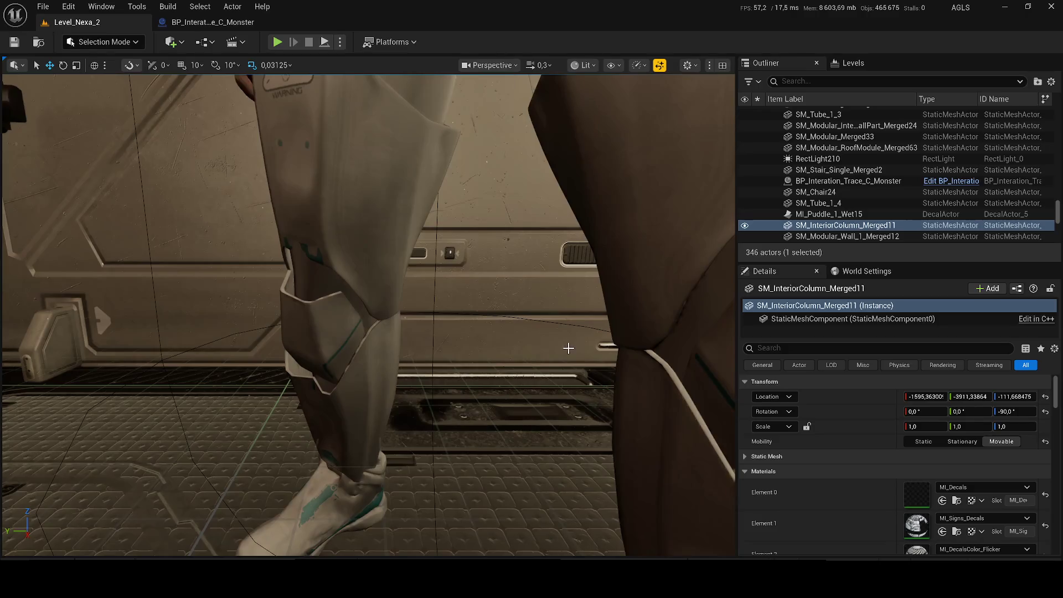
key(e)
key(e)
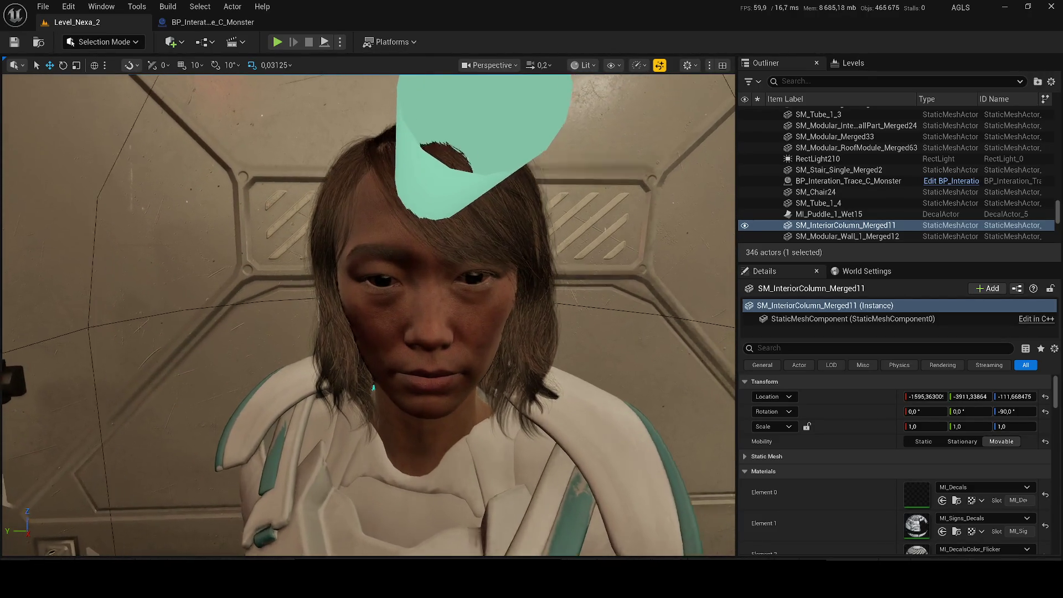
scroll(369, 315, down, 3)
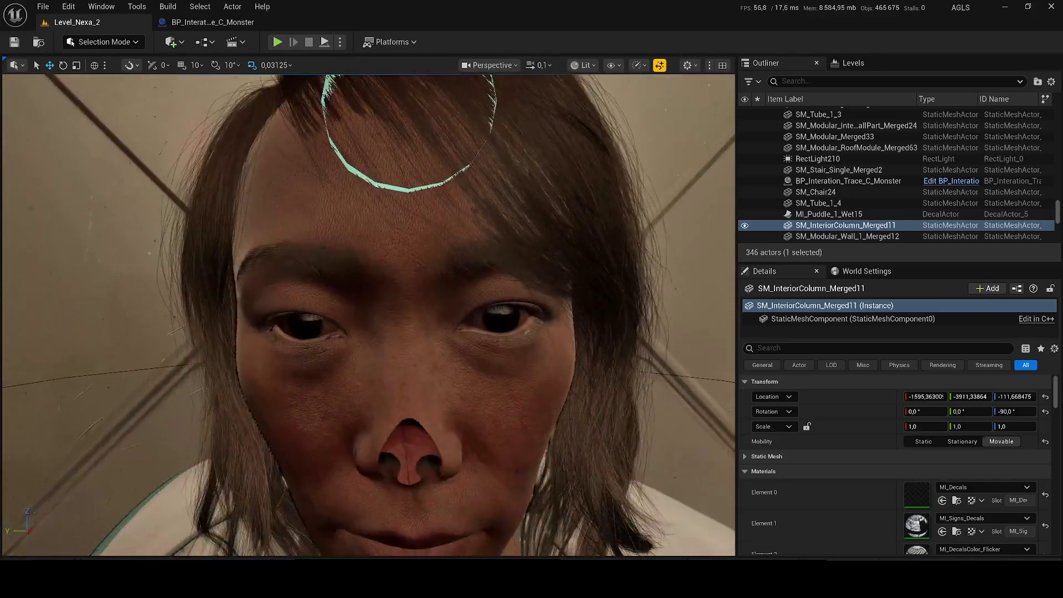
drag(568, 347, 569, 347)
key(ctrl+space)
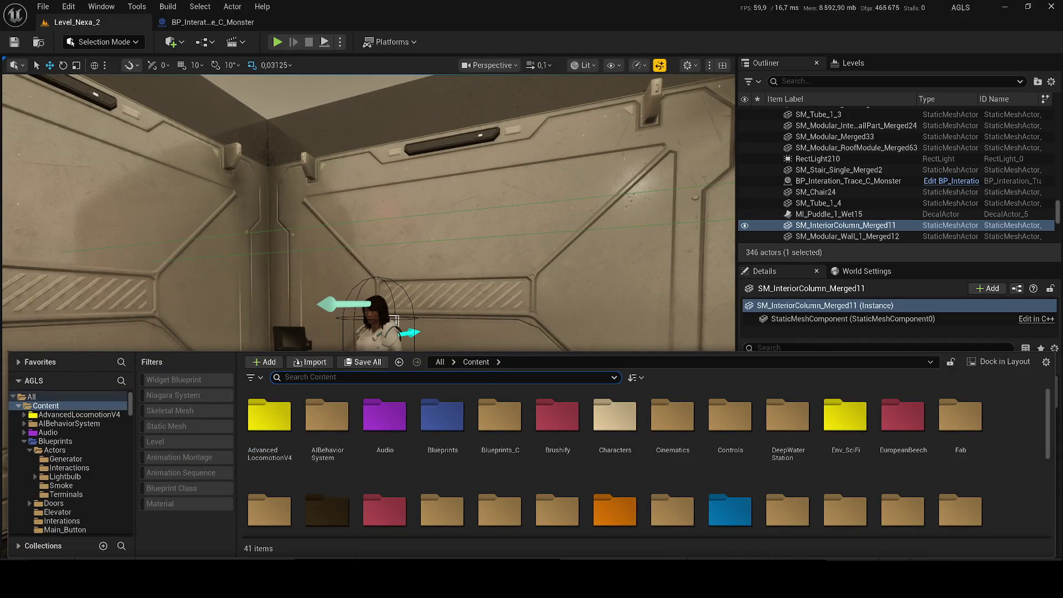
- Search 'malika' and open BP_Malika, then quit Steam and the Epic launcher from the tray
text(malika)
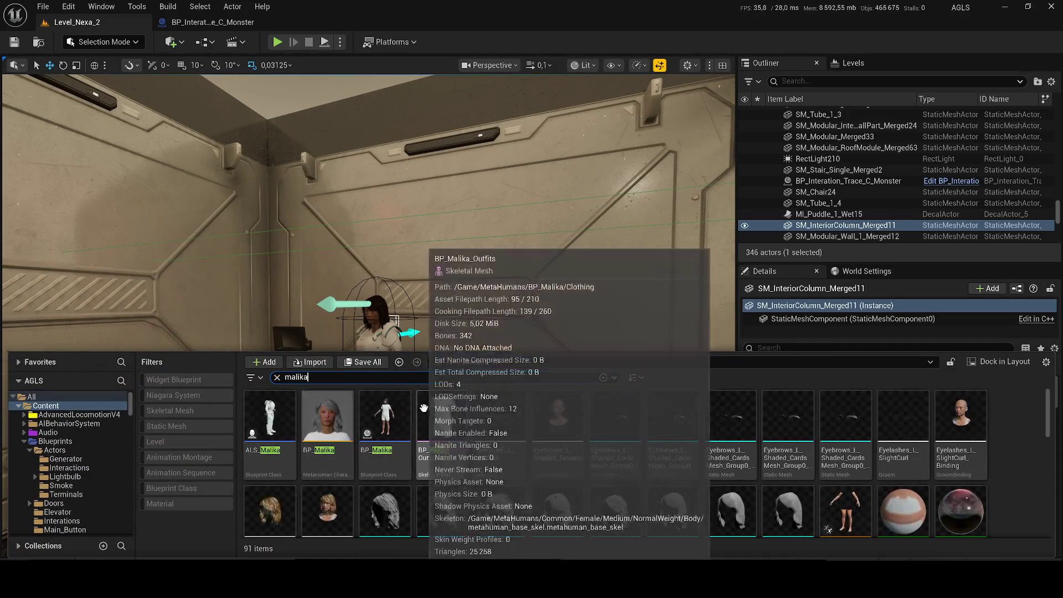
double_click(328, 409)
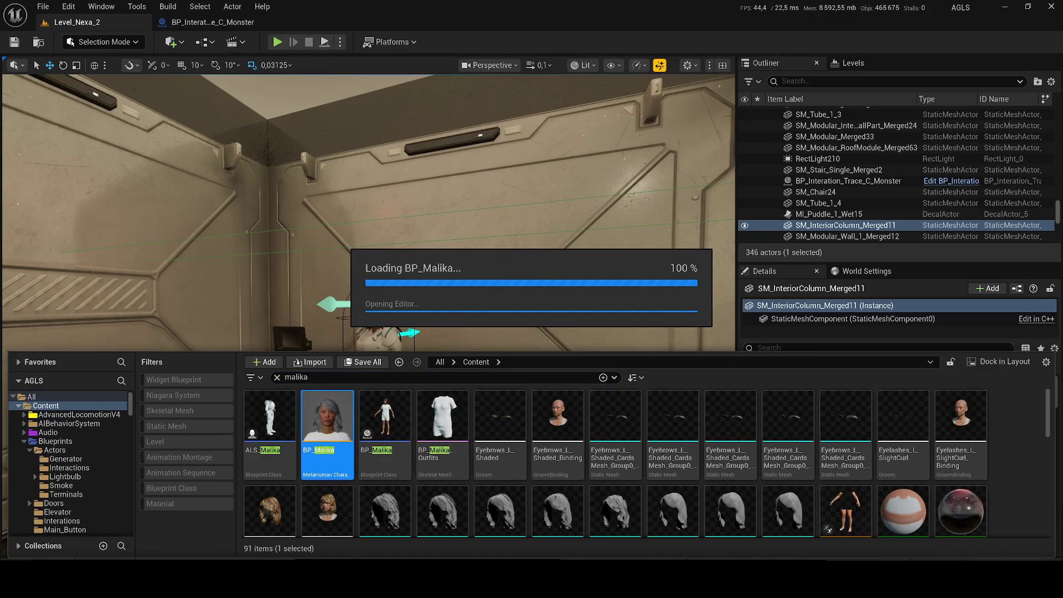
right_click(941, 523)
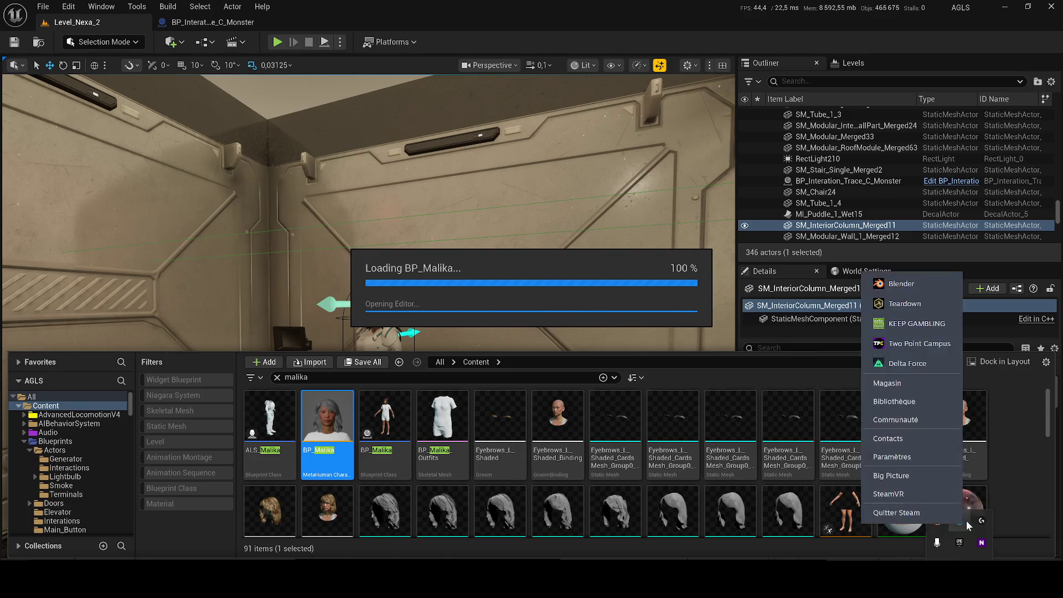
click(941, 513)
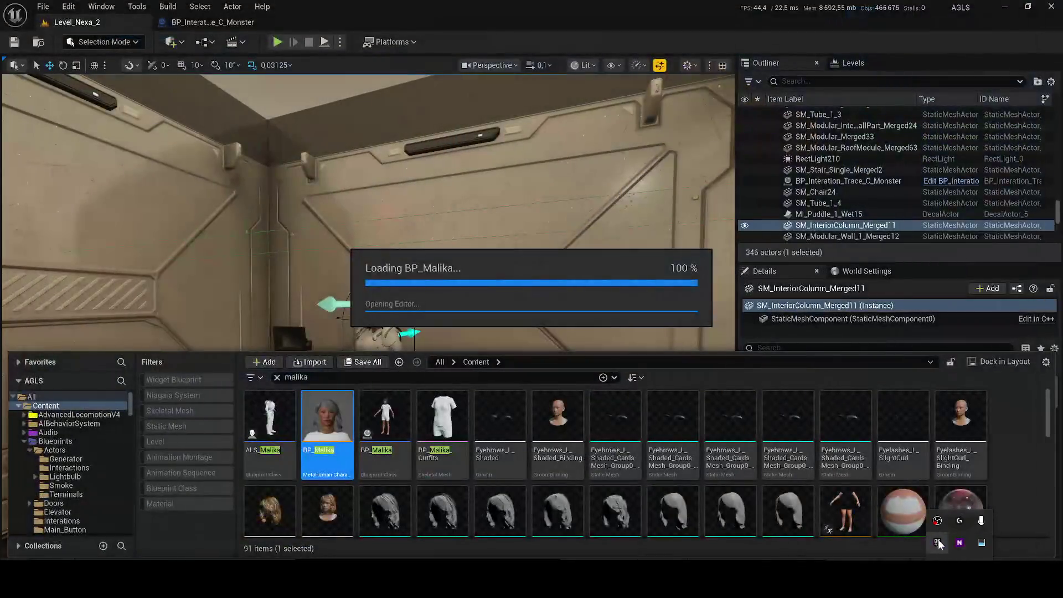
right_click(938, 540)
click(942, 539)
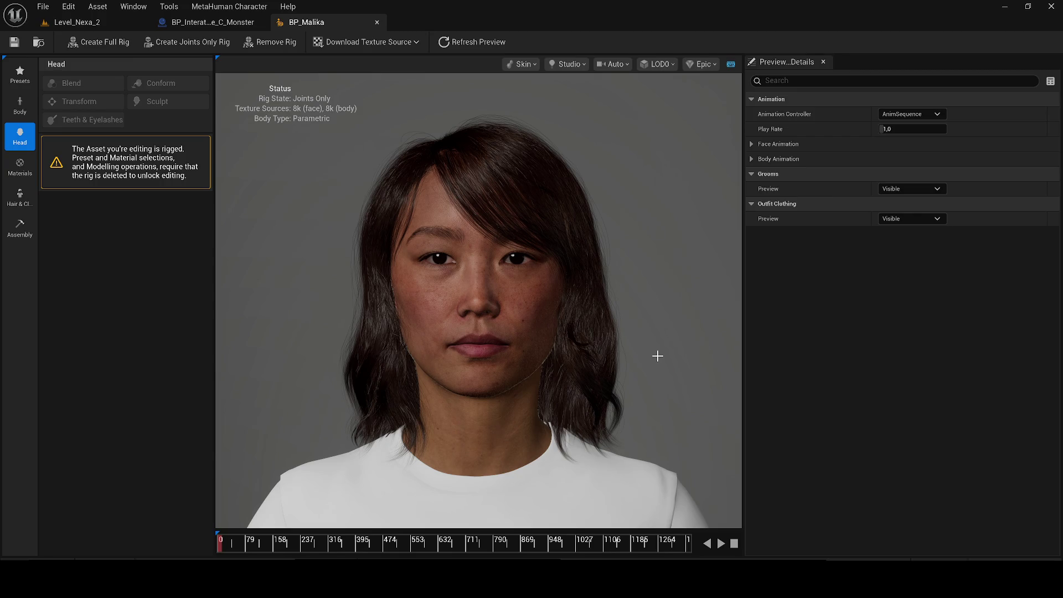
- Zoom in and out on Malika's face, then close the BP_Malika editor tab
scroll(449, 263, up, 5)
scroll(495, 270, down, 7)
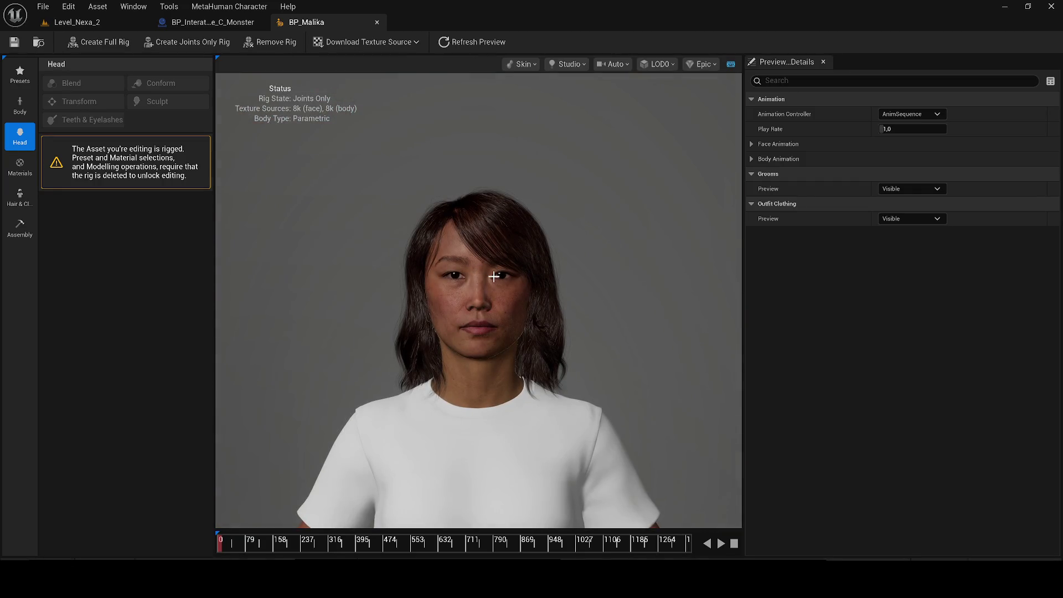
scroll(555, 280, up, 5)
scroll(655, 284, down, 3)
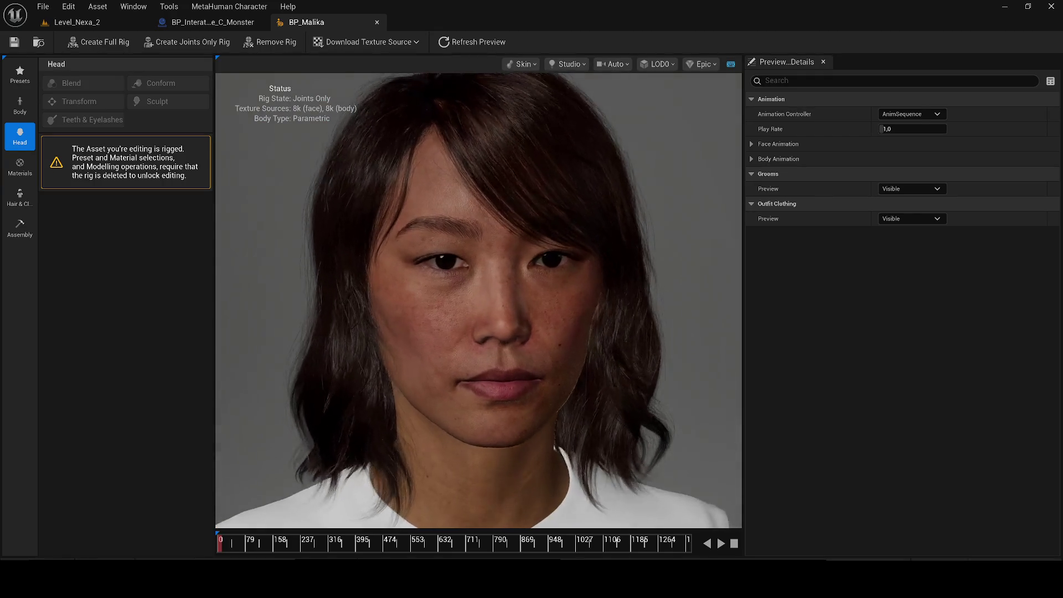
scroll(515, 310, up, 8)
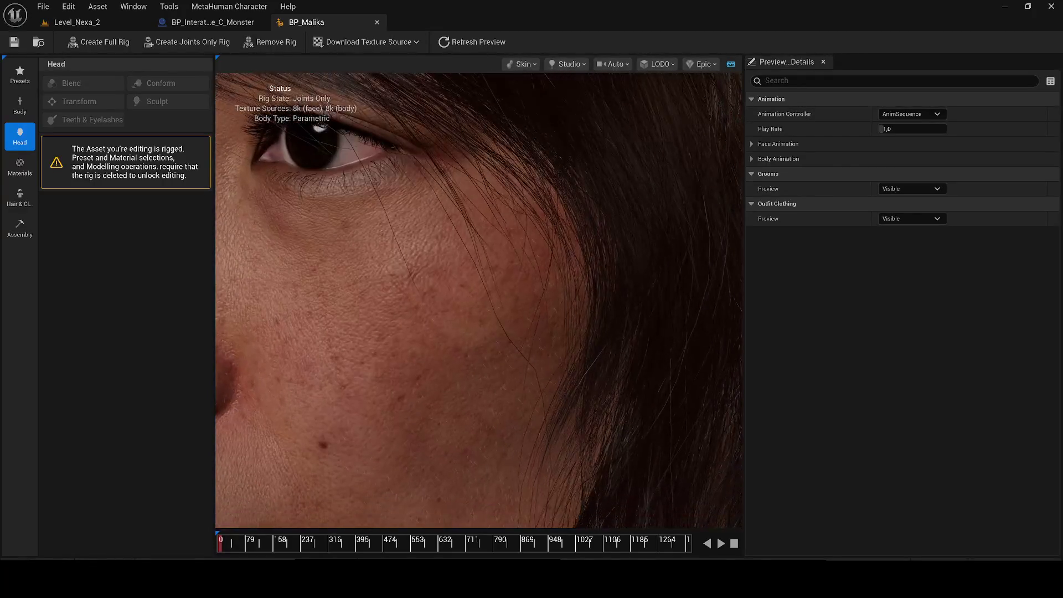
scroll(555, 278, down, 10)
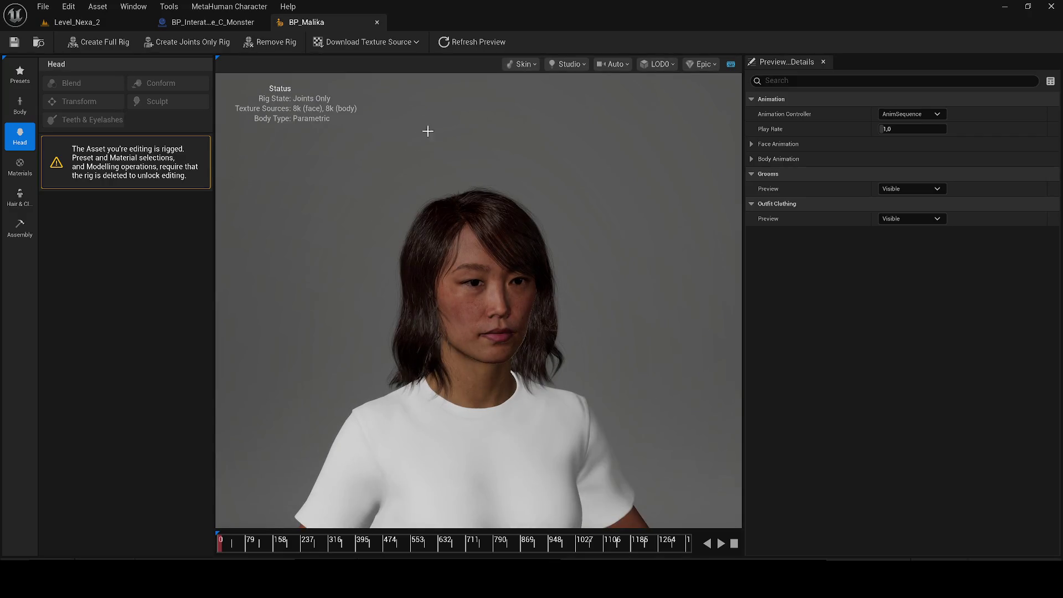
click(377, 22)
click(77, 22)
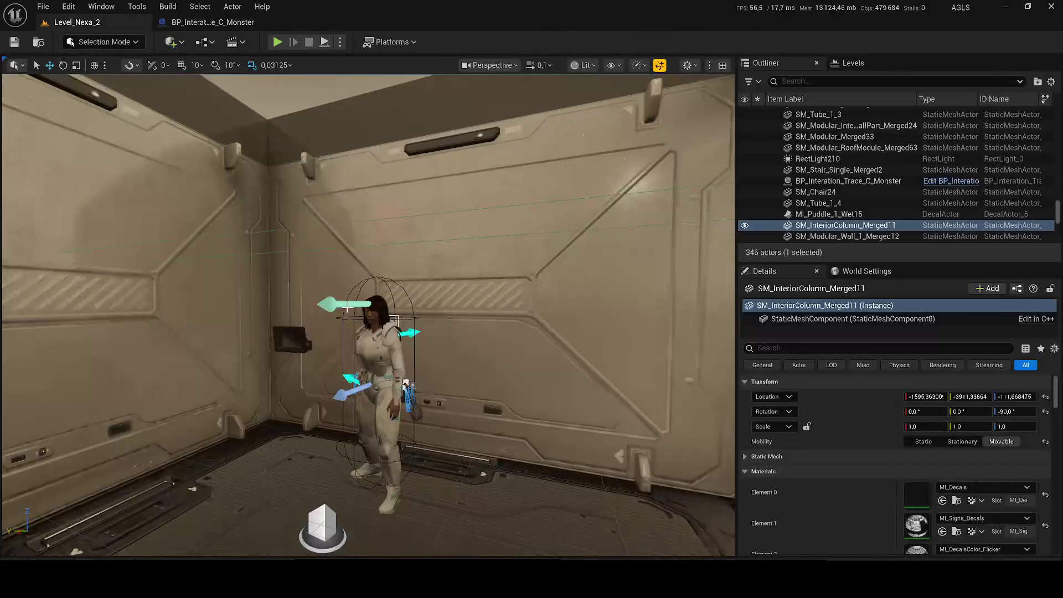
- Select ALS_AnimMan_CharacterBP, filter its Details by 'live', and pick the Body mesh component
click(406, 383)
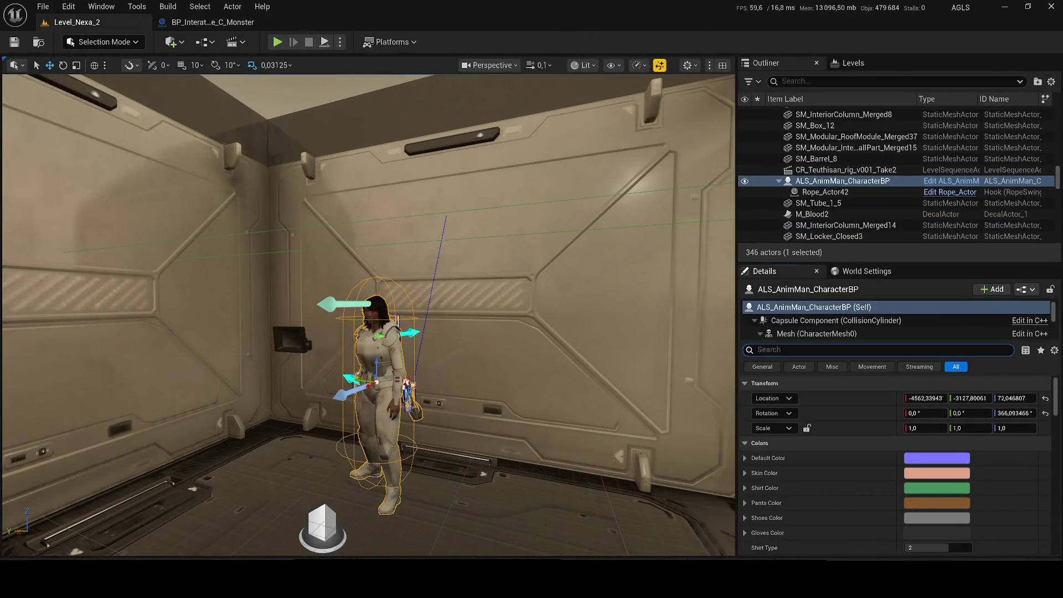
text(live)
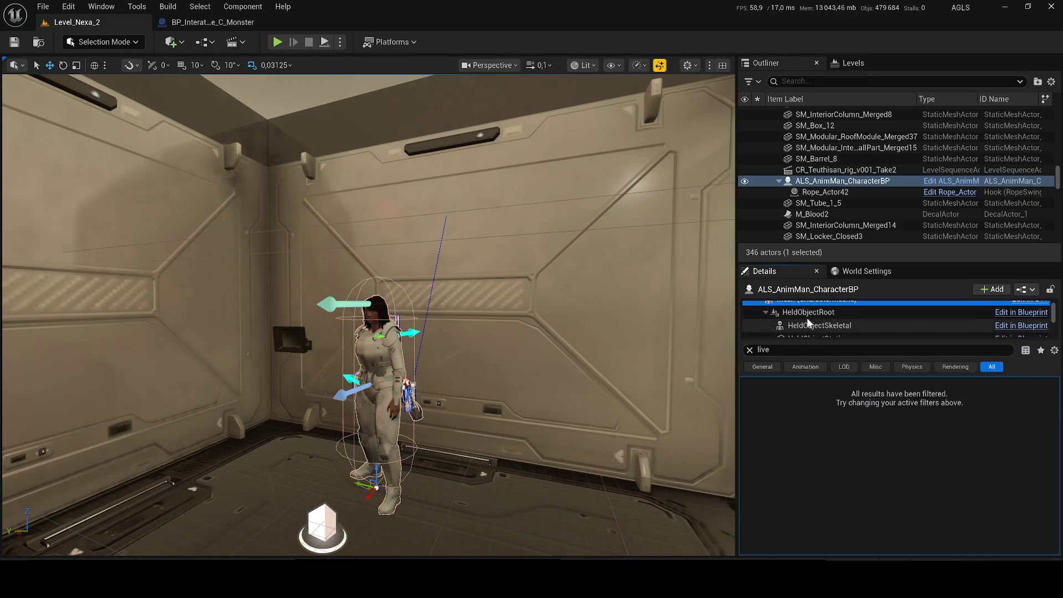
scroll(808, 326, down, 2)
click(813, 330)
scroll(814, 329, down, 2)
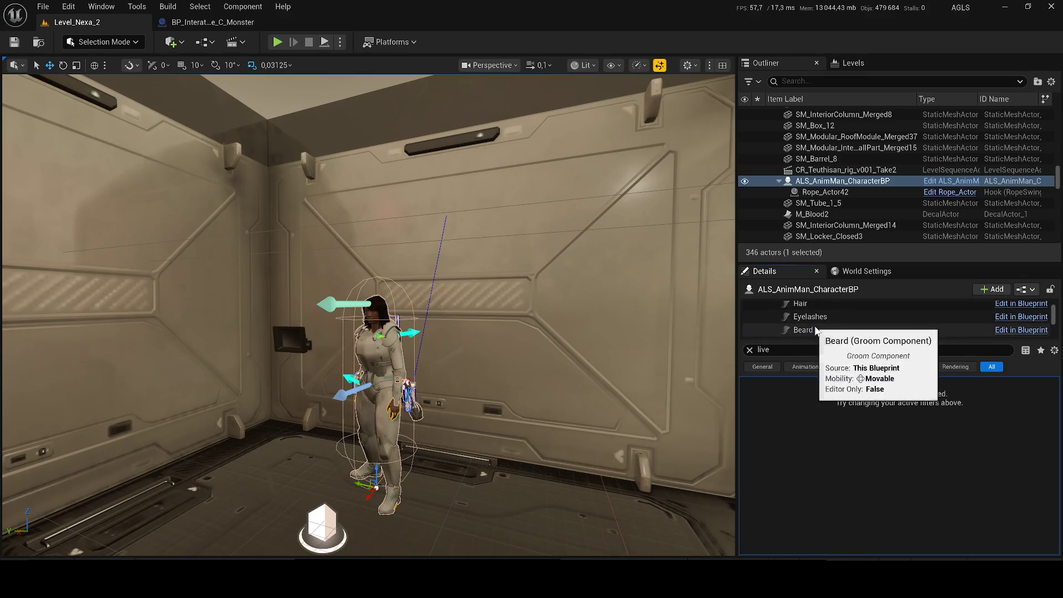
scroll(852, 314, up, 2)
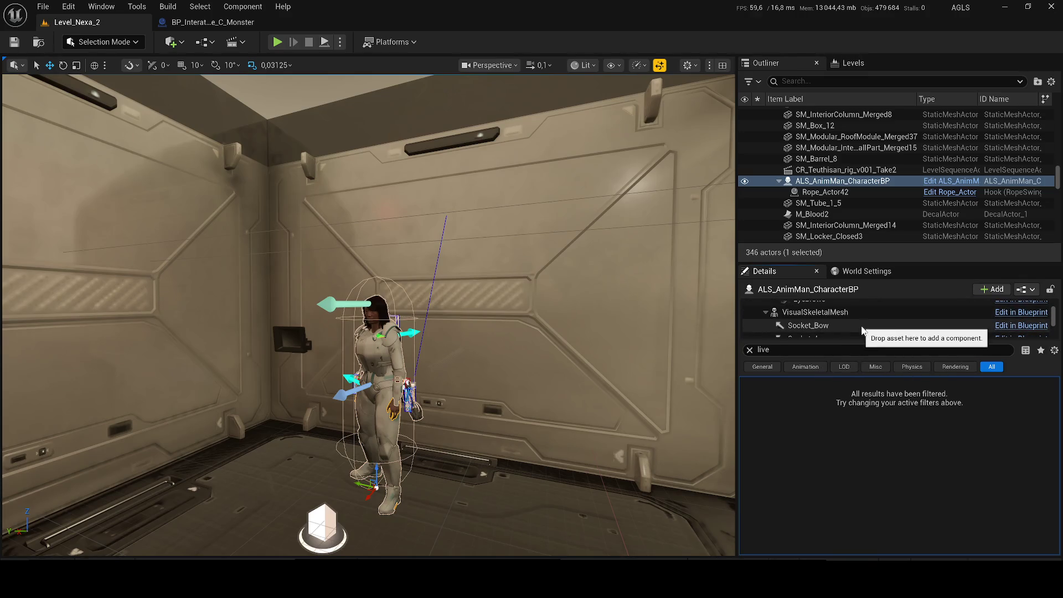
- Select the VisualMeshes component and browse its 'live'-filtered properties
click(836, 313)
scroll(838, 327, down, 3)
scroll(841, 331, down, 1)
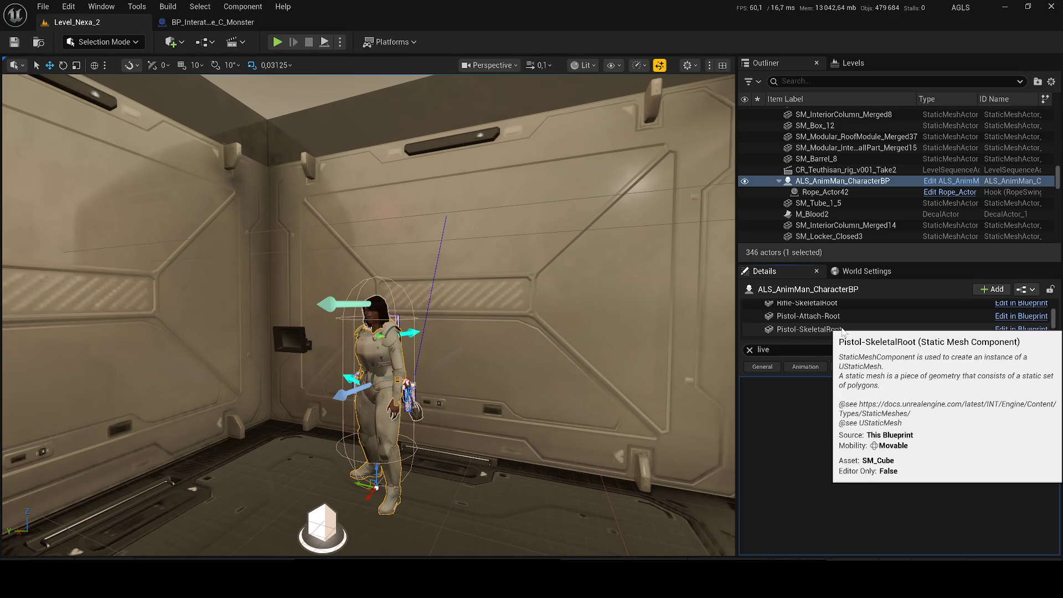
scroll(784, 325, down, 2)
scroll(825, 325, down, 2)
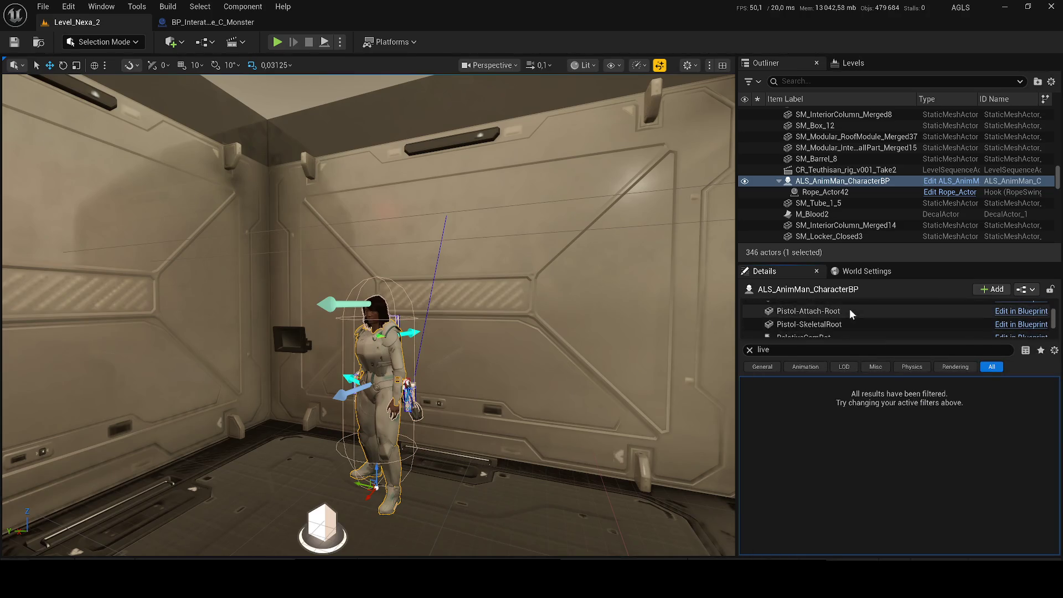
scroll(852, 314, up, 3)
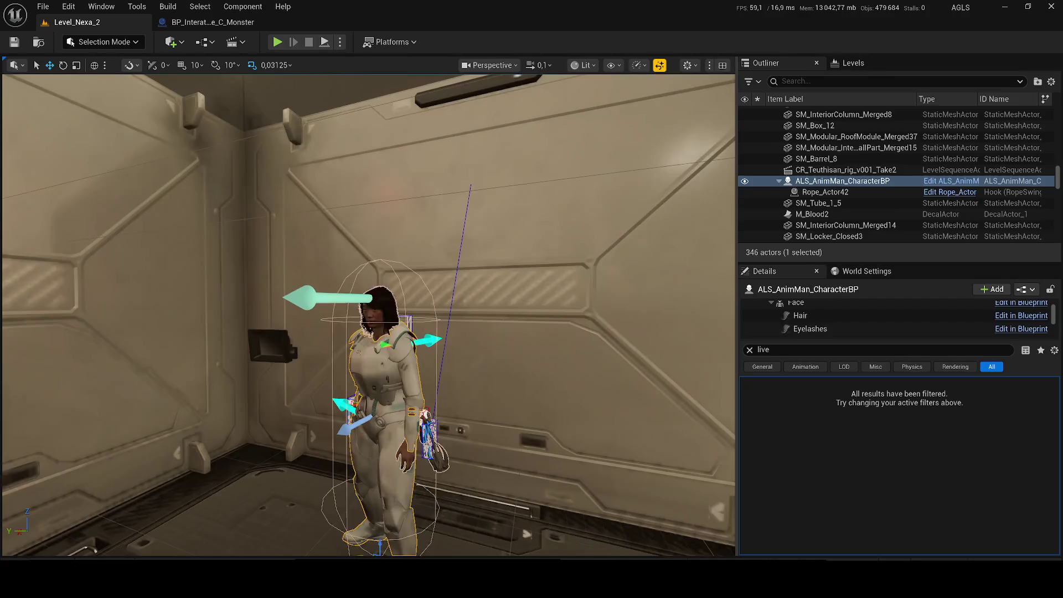
scroll(524, 329, down, 5)
- Fly the view to the blood pool by the blue machine and run a brief Play session
click(538, 208)
mouse_move(386, 131)
mouse_down()
mouse_move(387, 119)
mouse_move(399, 127)
mouse_move(388, 155)
mouse_move(313, 66)
mouse_up()
scroll(382, 144, up, 5)
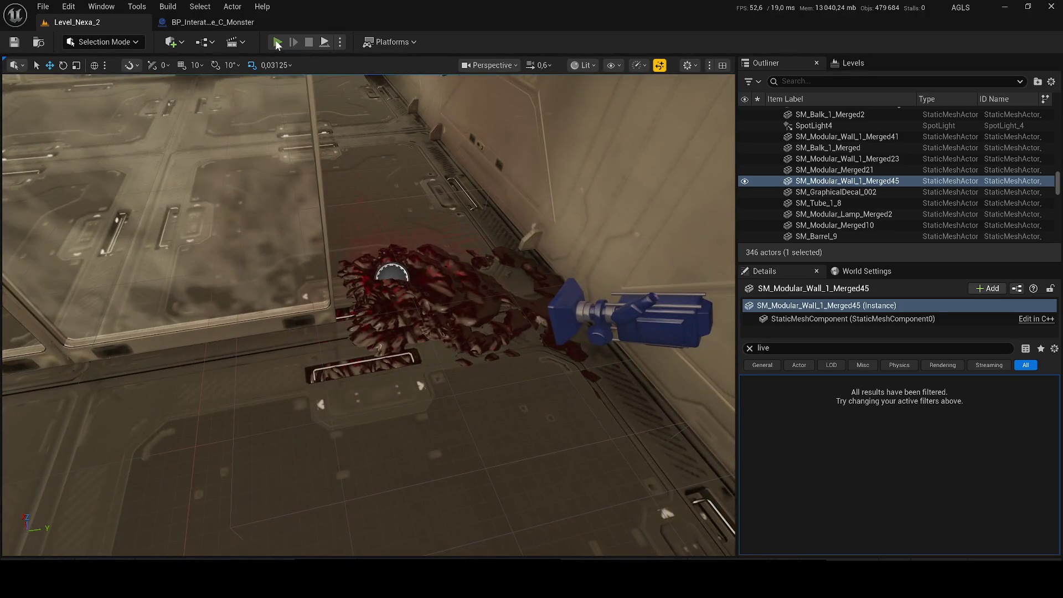
click(278, 42)
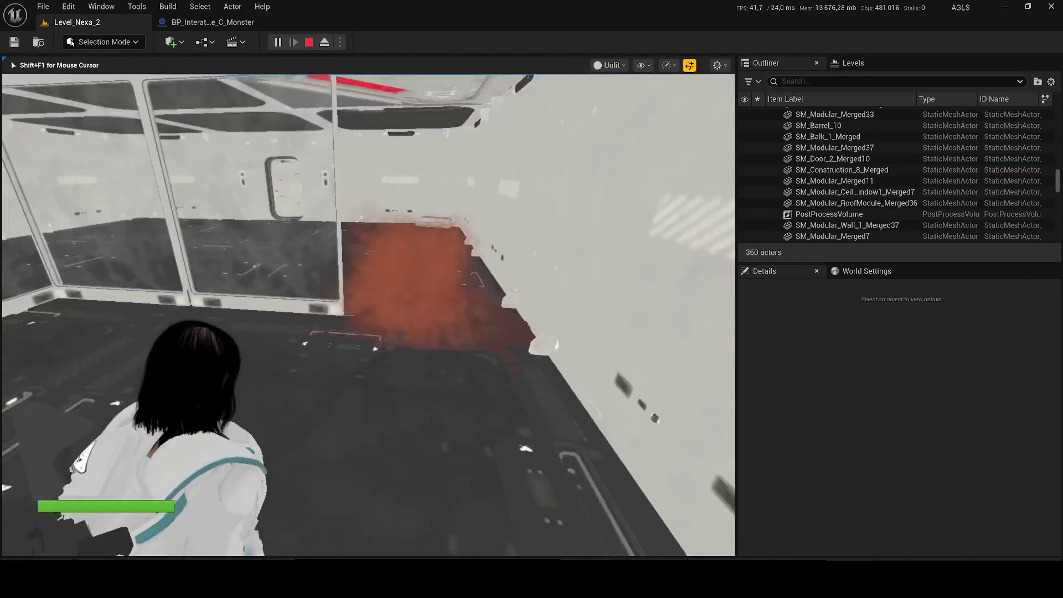
key(Escape)
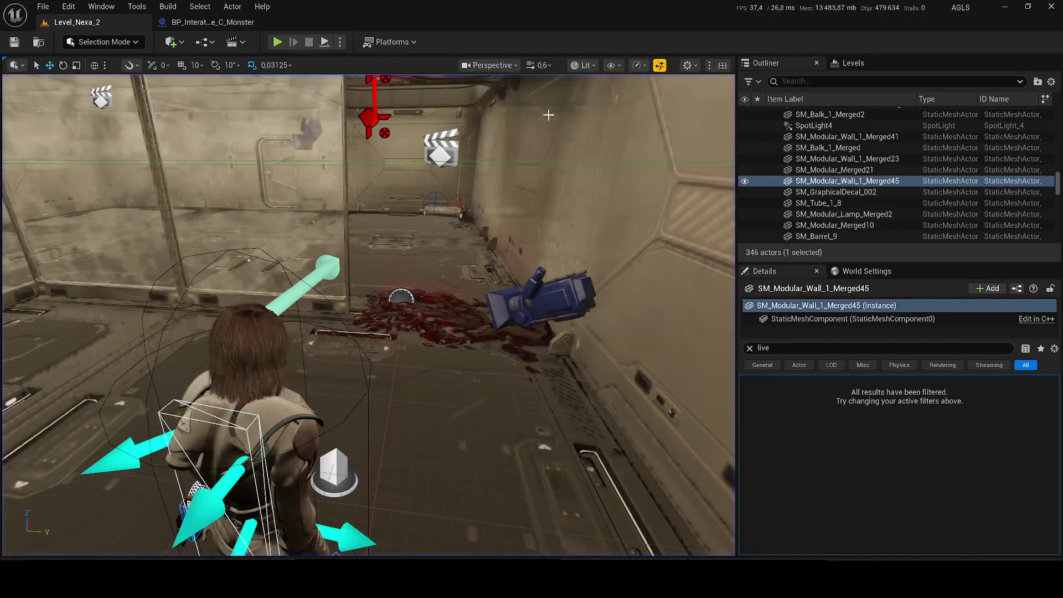
click(612, 66)
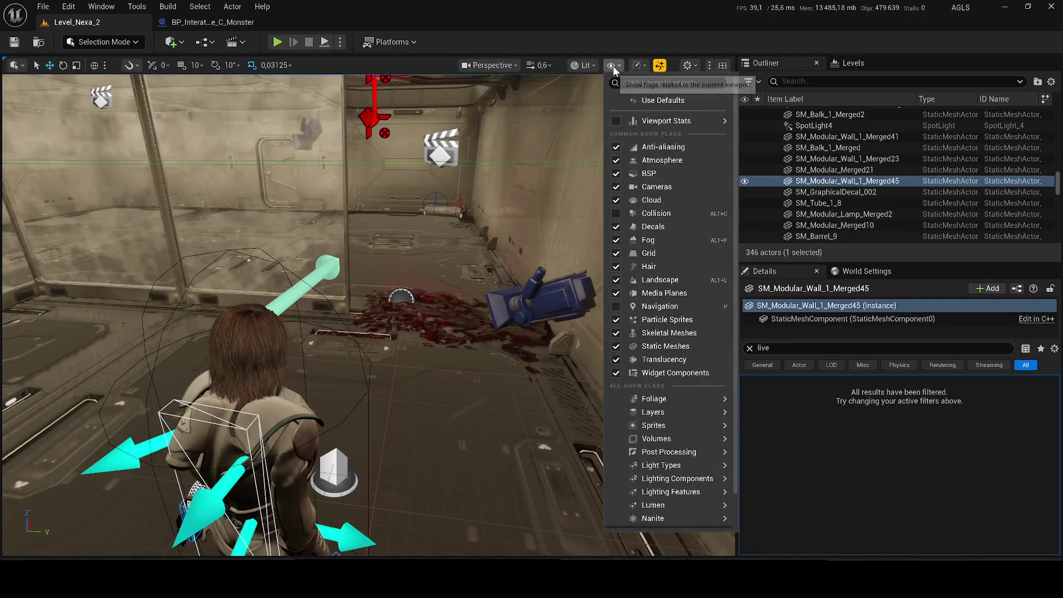
- Set the viewport's Textures scalability to Cinematic
click(584, 65)
click(641, 67)
click(641, 67)
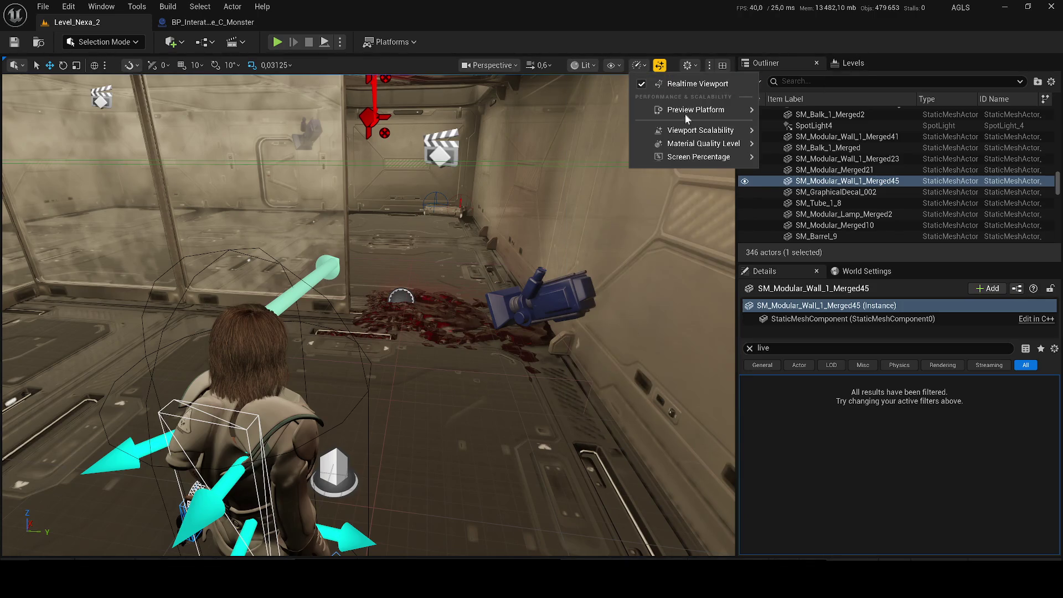
mouse_move(698, 130)
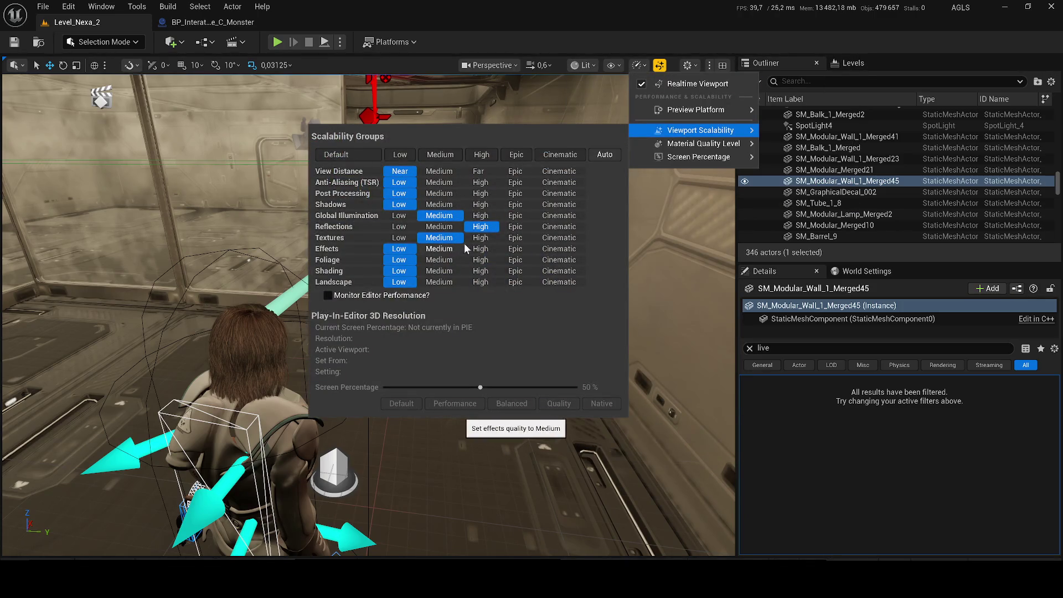
click(557, 238)
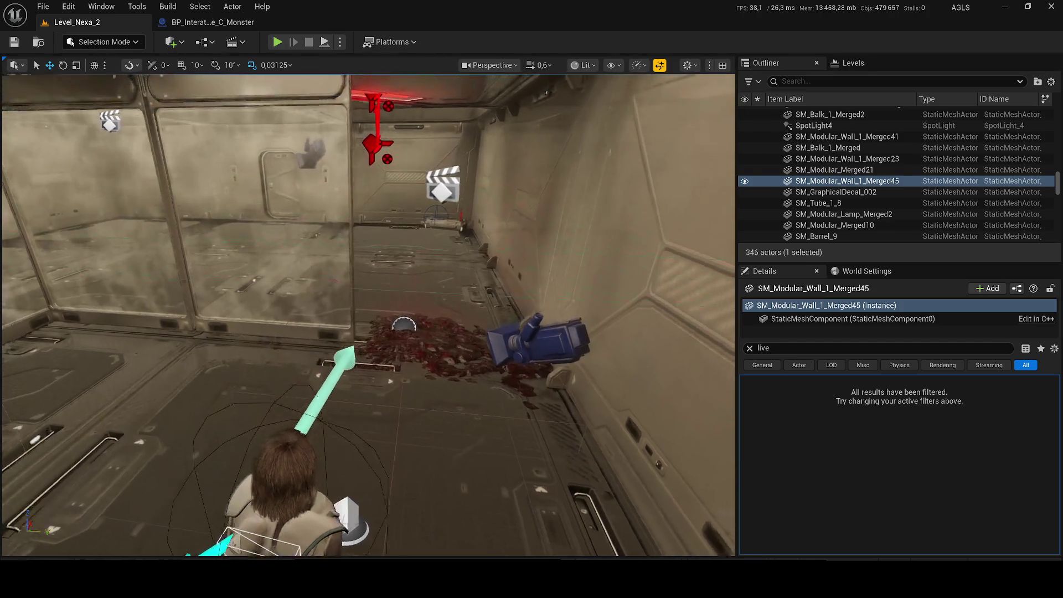
- Recheck viewport scalability: Textures at Cinematic, the other groups still at Low
scroll(607, 263, up, 2)
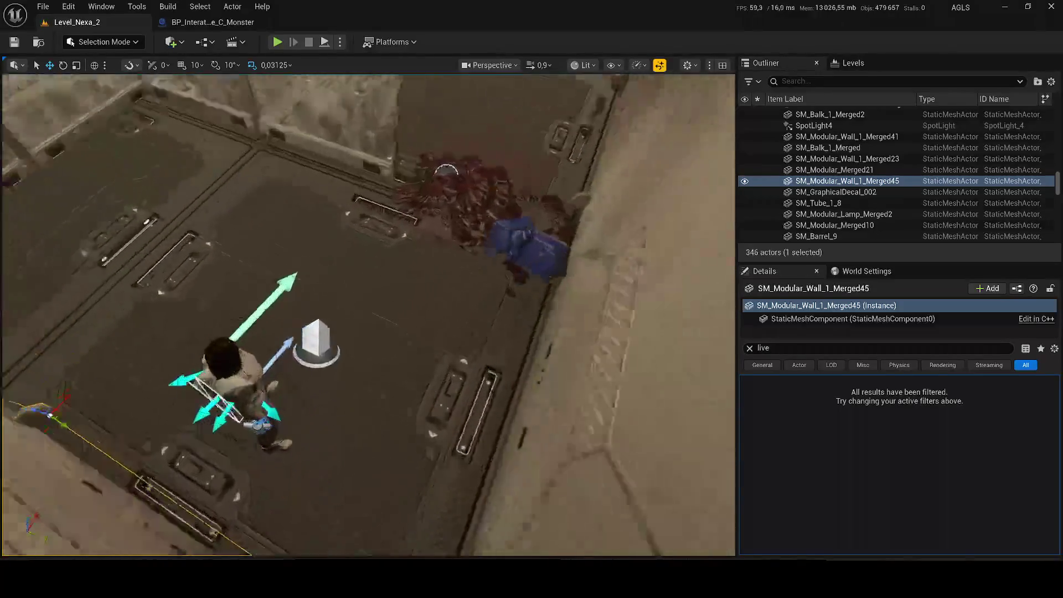
scroll(369, 315, down, 1)
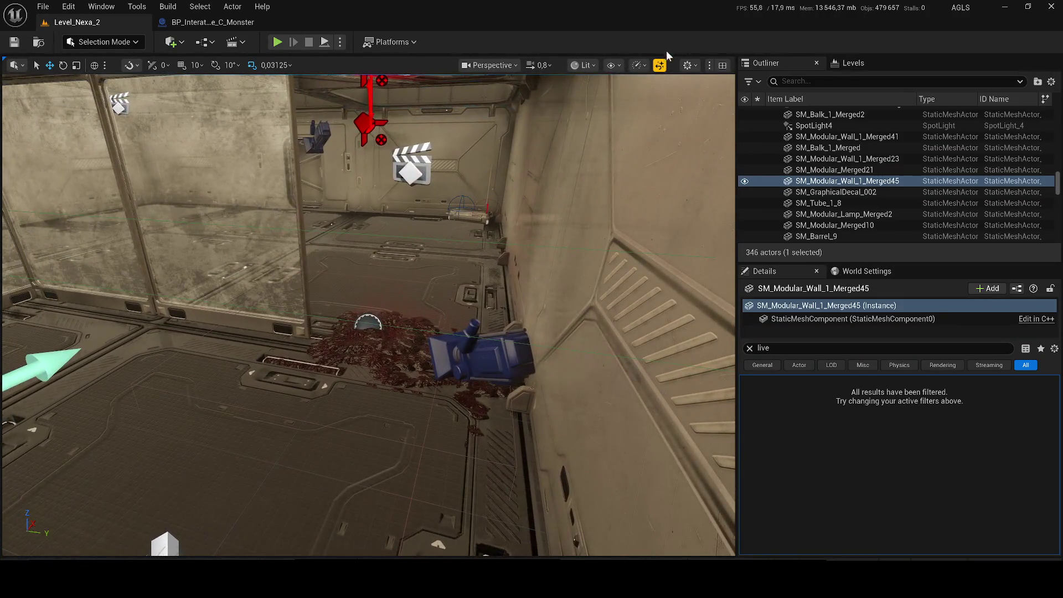
click(639, 64)
mouse_move(650, 128)
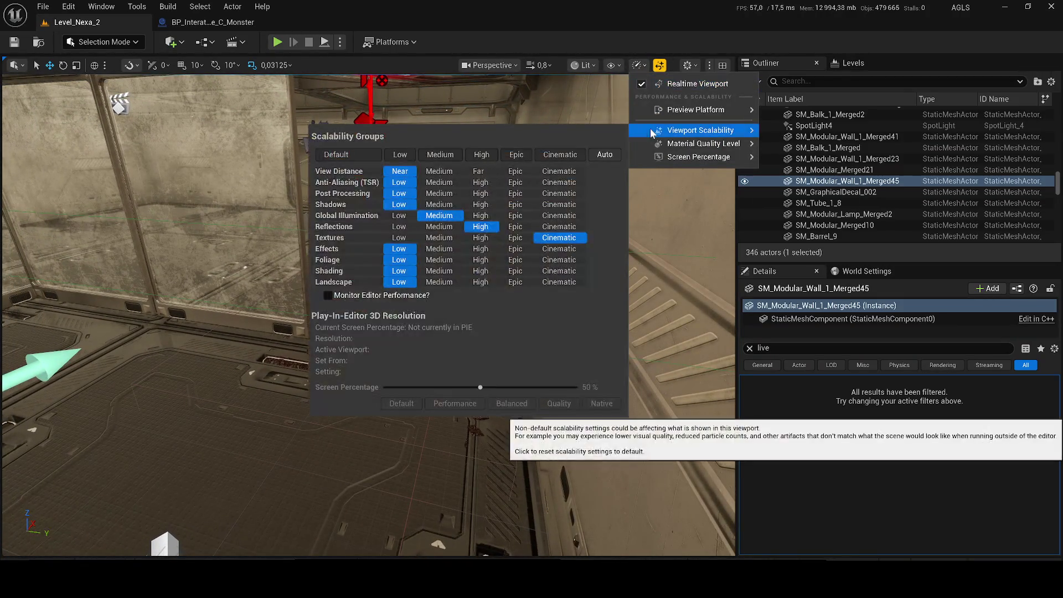